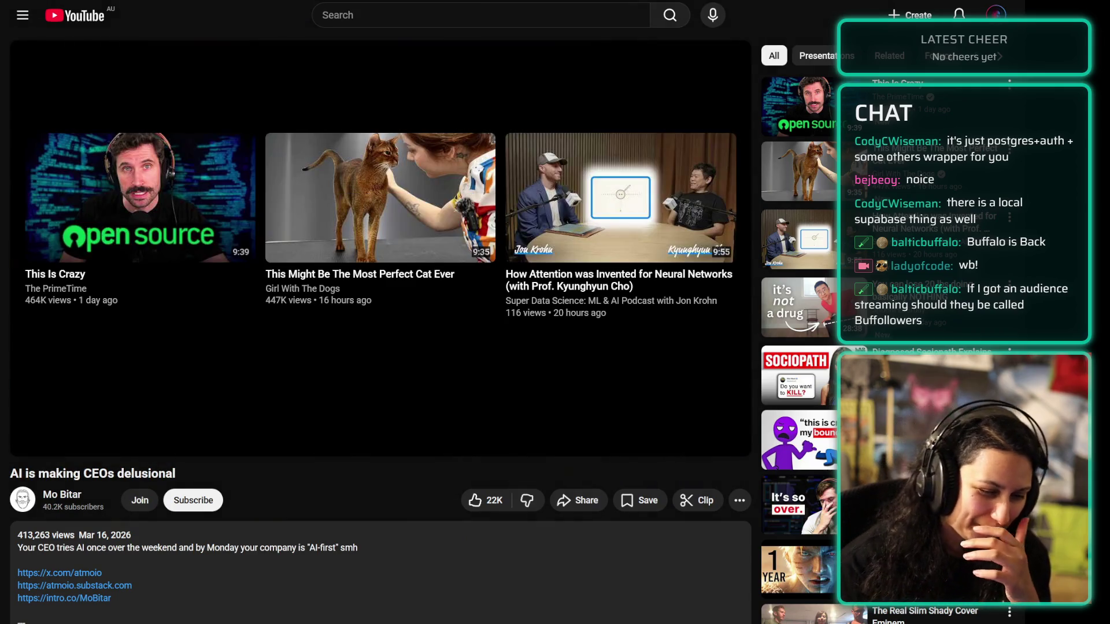
- Scroll below the finished 'AI is making CEOs delusional' video to its description and transcript
{"action": "scroll", "coordinate": [381, 347], "scroll_direction": "down", "scroll_amount": 5}
- Scroll past the description and transcript to the comments about CEOs, narcissism and AI chatbots
{"action": "scroll", "coordinate": [382, 347], "scroll_direction": "down", "scroll_amount": 6}
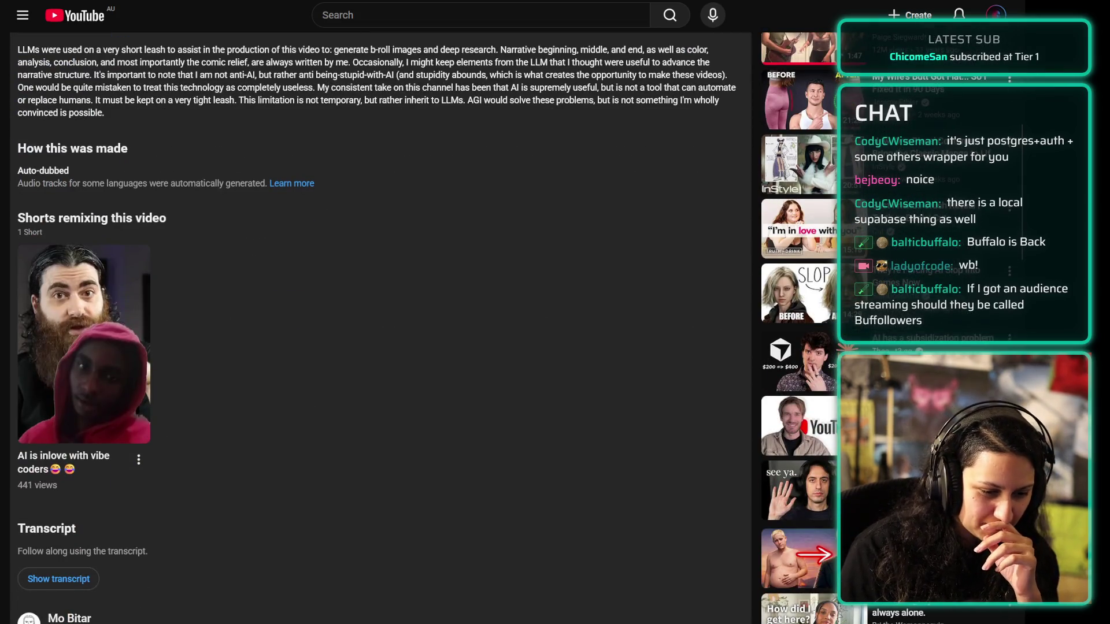
{"action": "scroll", "coordinate": [381, 347], "scroll_direction": "down", "scroll_amount": 12}
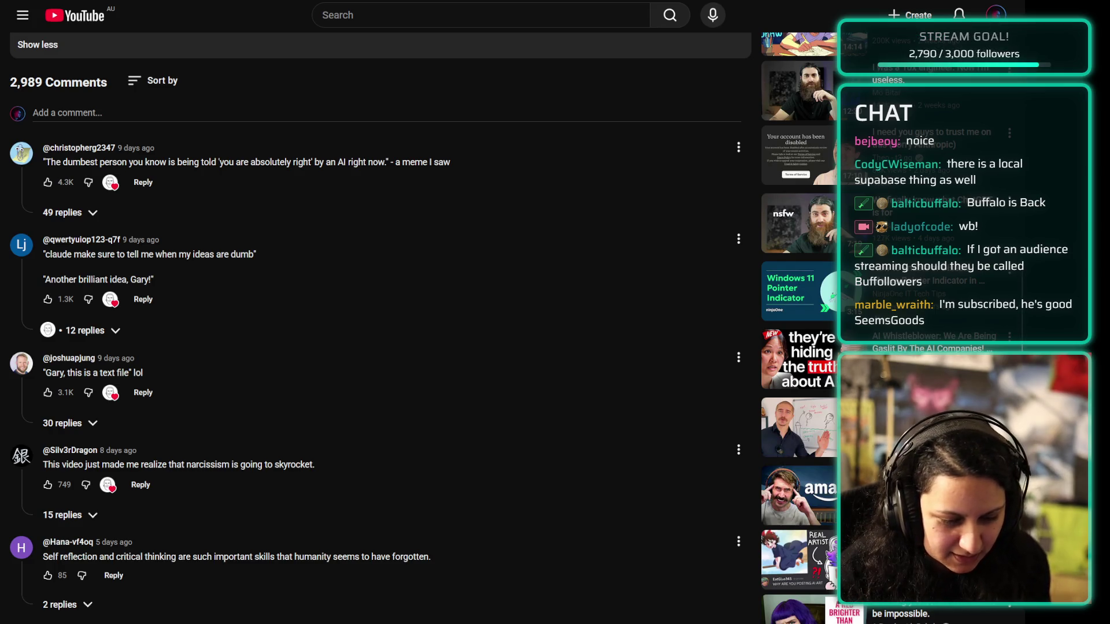
{"action": "scroll", "coordinate": [376, 324], "scroll_direction": "down", "scroll_amount": 6}
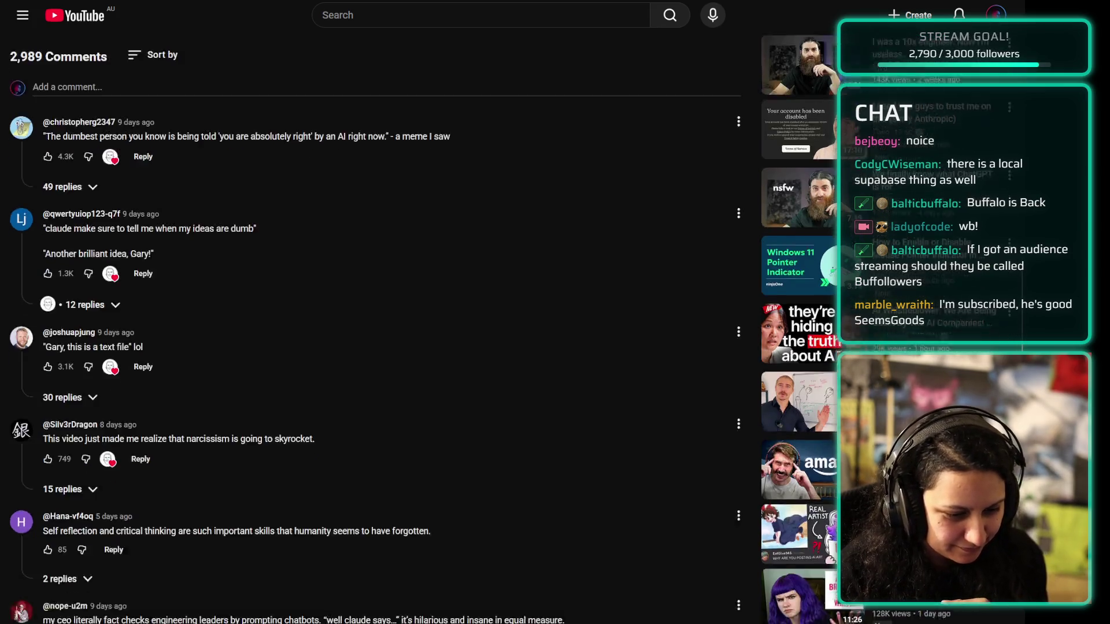
{"action": "scroll", "coordinate": [376, 323], "scroll_direction": "down", "scroll_amount": 1}
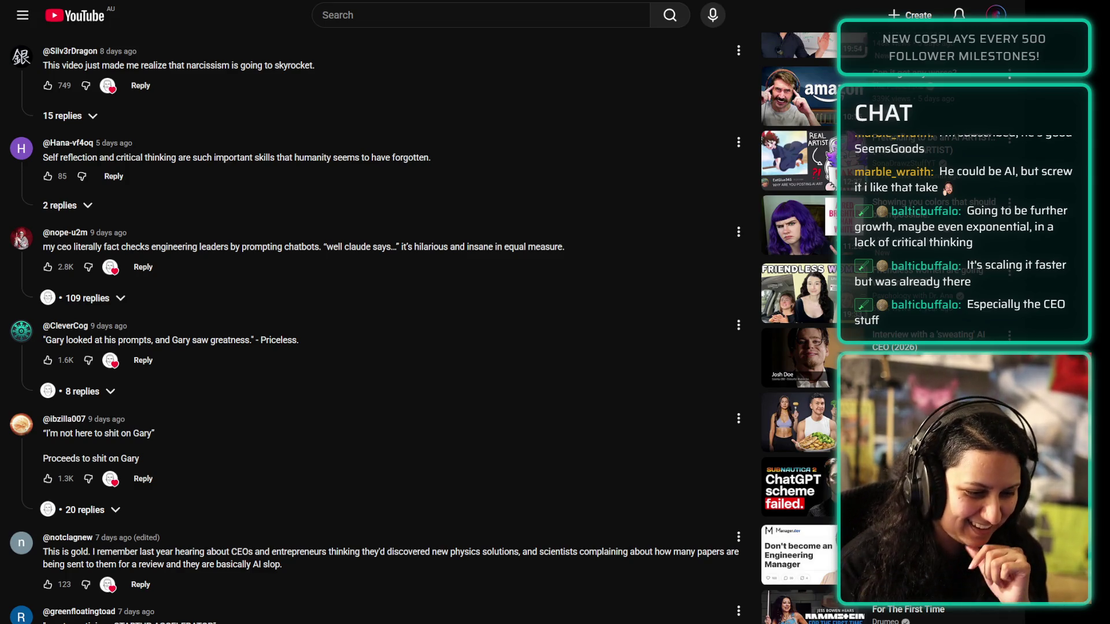
- Expand the 20 replies on the Gary comment and highlight 'I'm not taking the piss - you're giving it away'
{"action": "scroll", "coordinate": [120, 371], "scroll_direction": "down", "scroll_amount": 4}
{"action": "scroll", "coordinate": [120, 371], "scroll_direction": "up", "scroll_amount": 2}
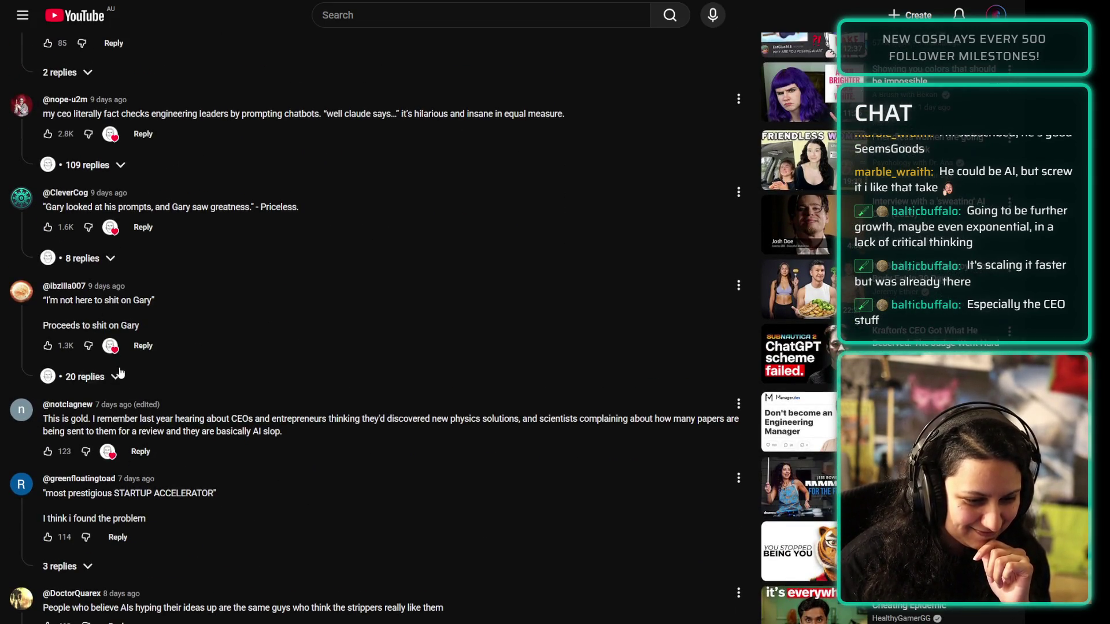
{"action": "left_click", "coordinate": [115, 376]}
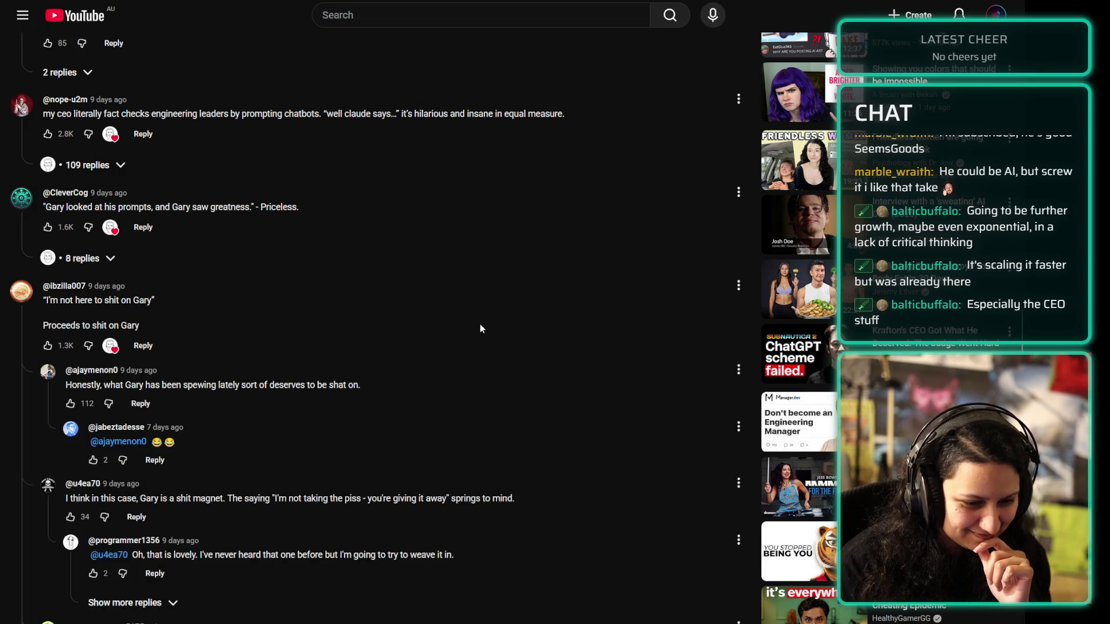
{"action": "scroll", "coordinate": [548, 416], "scroll_direction": "down", "scroll_amount": 1}
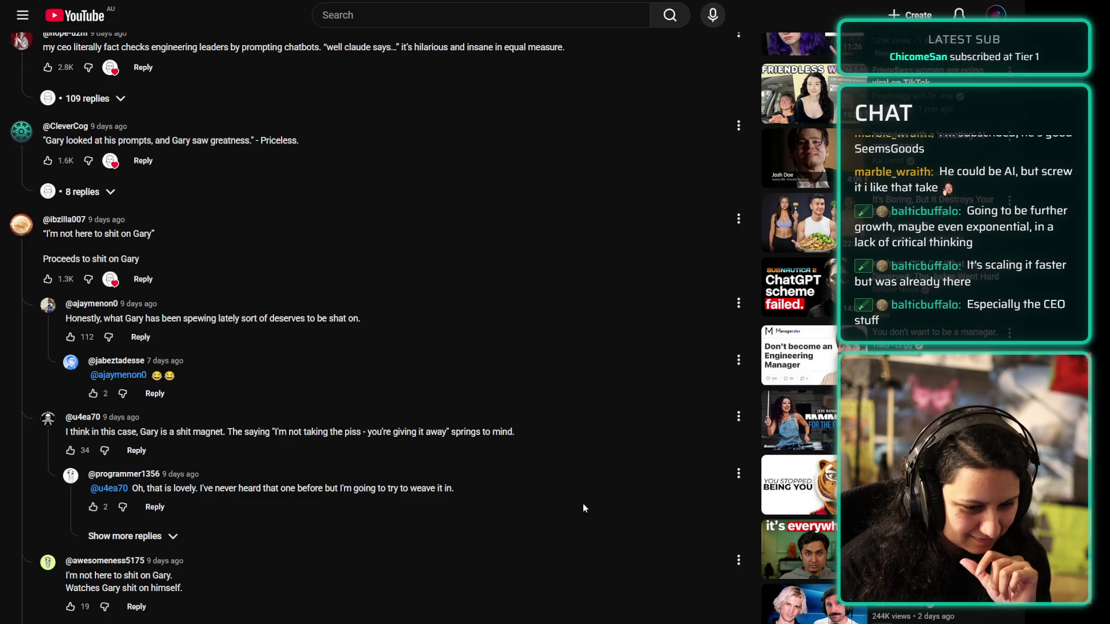
{"action": "scroll", "coordinate": [583, 508], "scroll_direction": "down", "scroll_amount": 3}
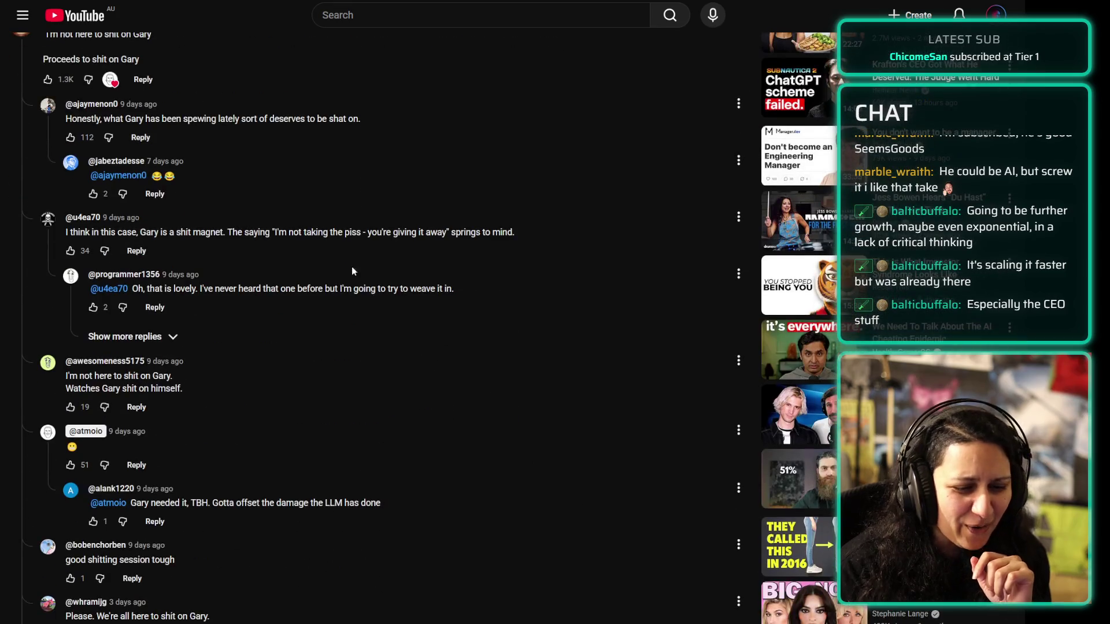
{"action": "mouse_move", "coordinate": [275, 231]}
{"action": "left_mouse_down"}
{"action": "mouse_move", "coordinate": [466, 232]}
{"action": "mouse_move", "coordinate": [446, 232]}
{"action": "left_mouse_up"}
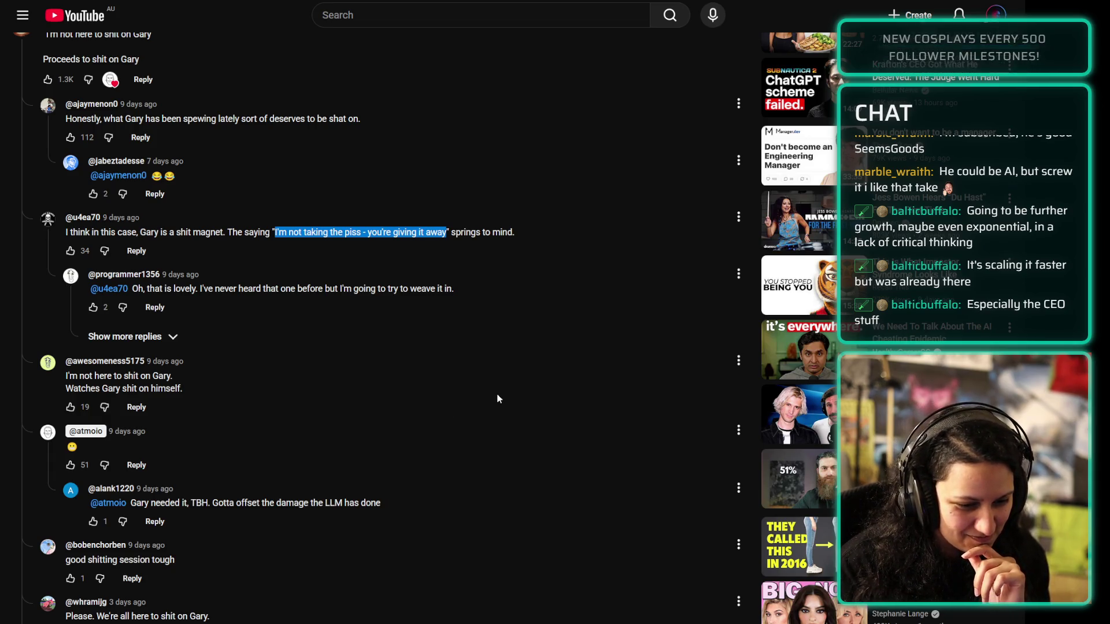
- Read further down the reply thread, then scroll back up toward the video's channel name
{"action": "scroll", "coordinate": [497, 399], "scroll_direction": "down", "scroll_amount": 8}
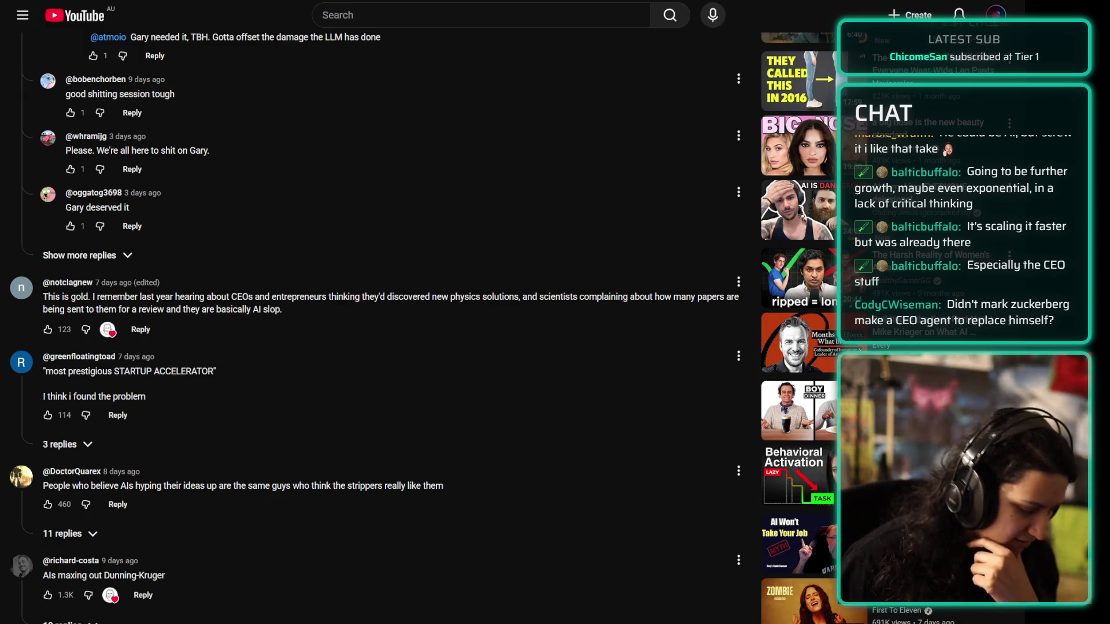
{"action": "scroll", "coordinate": [635, 375], "scroll_direction": "down", "scroll_amount": 1}
{"action": "scroll", "coordinate": [639, 373], "scroll_direction": "down", "scroll_amount": 3}
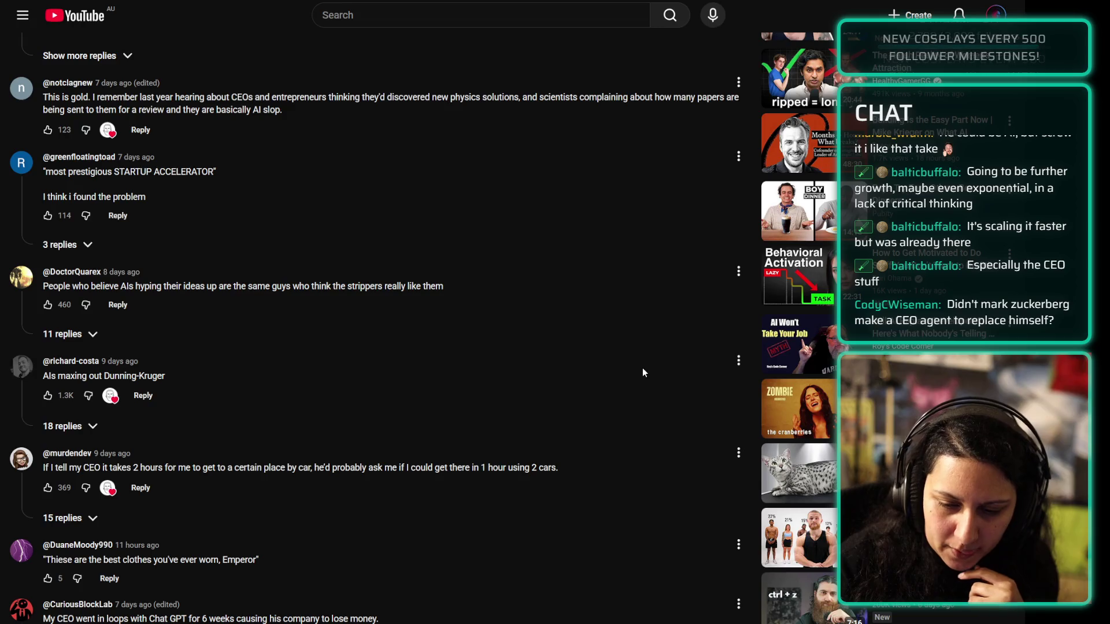
{"action": "scroll", "coordinate": [578, 445], "scroll_direction": "up", "scroll_amount": 20}
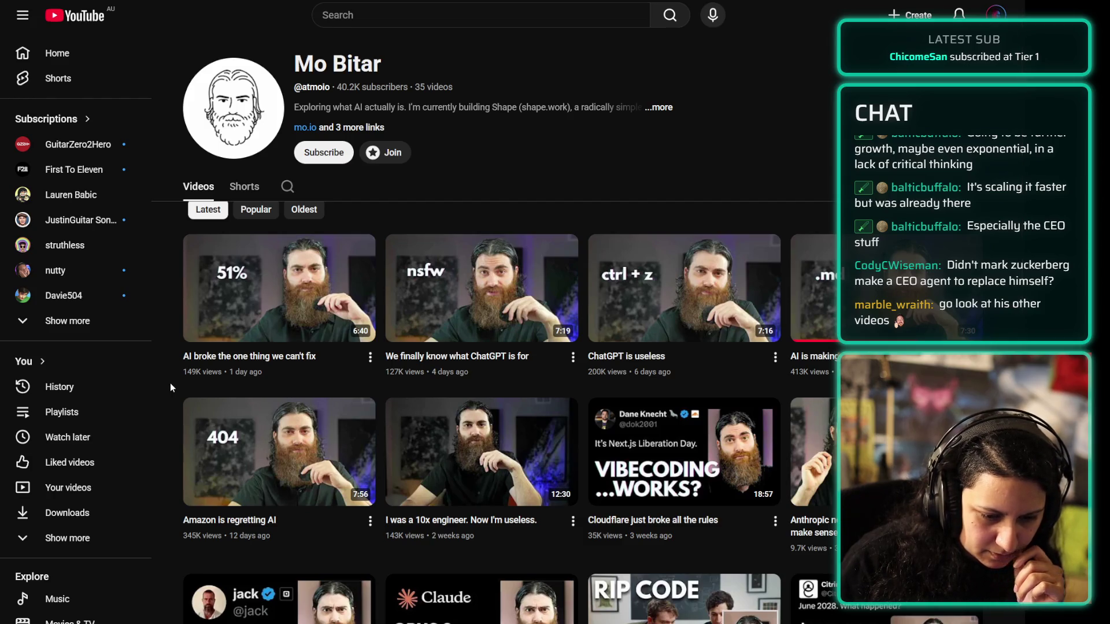
- Browse the channel's Videos grid, then show its '...more' details: 40.2K subscribers, 35 videos, 2,237,416 views
{"action": "scroll", "coordinate": [170, 383], "scroll_direction": "down", "scroll_amount": 2}
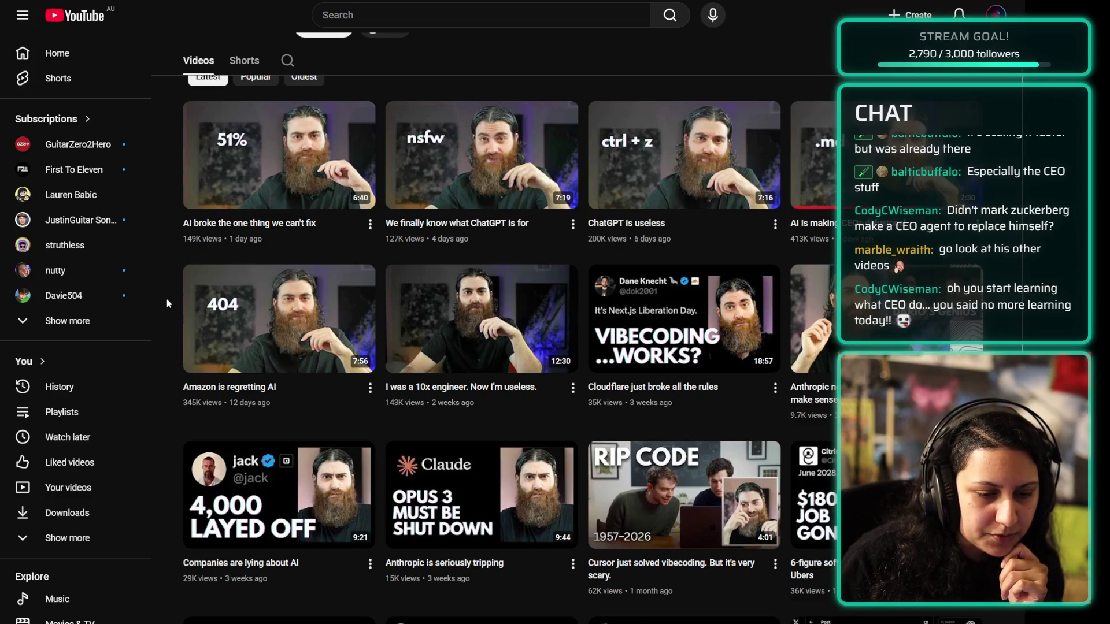
{"action": "scroll", "coordinate": [166, 300], "scroll_direction": "down", "scroll_amount": 2}
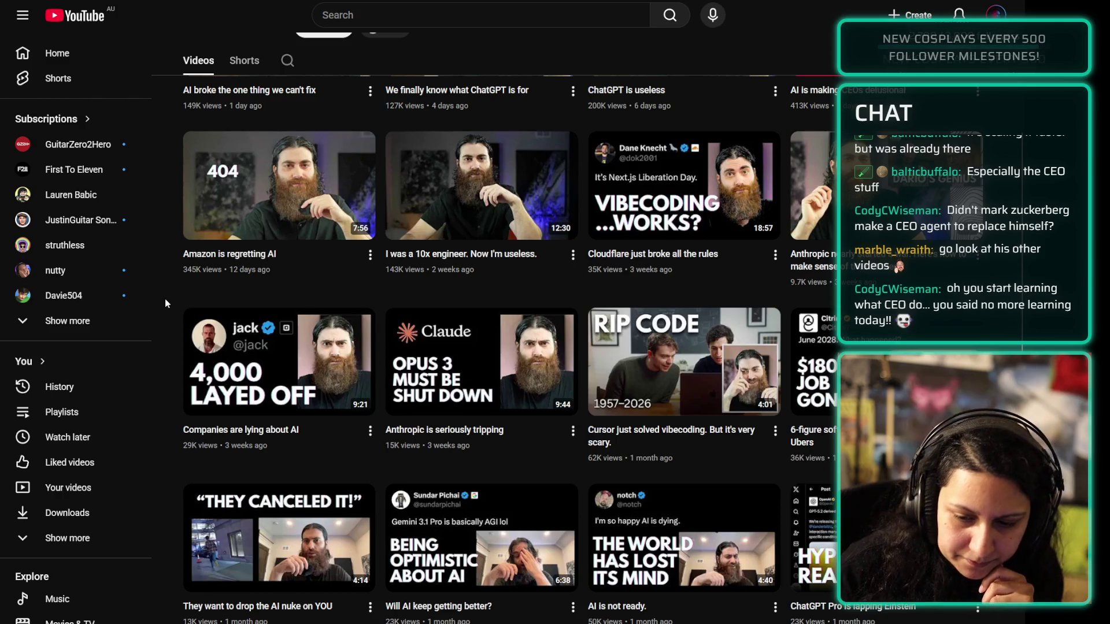
{"action": "scroll", "coordinate": [165, 298], "scroll_direction": "up", "scroll_amount": 4}
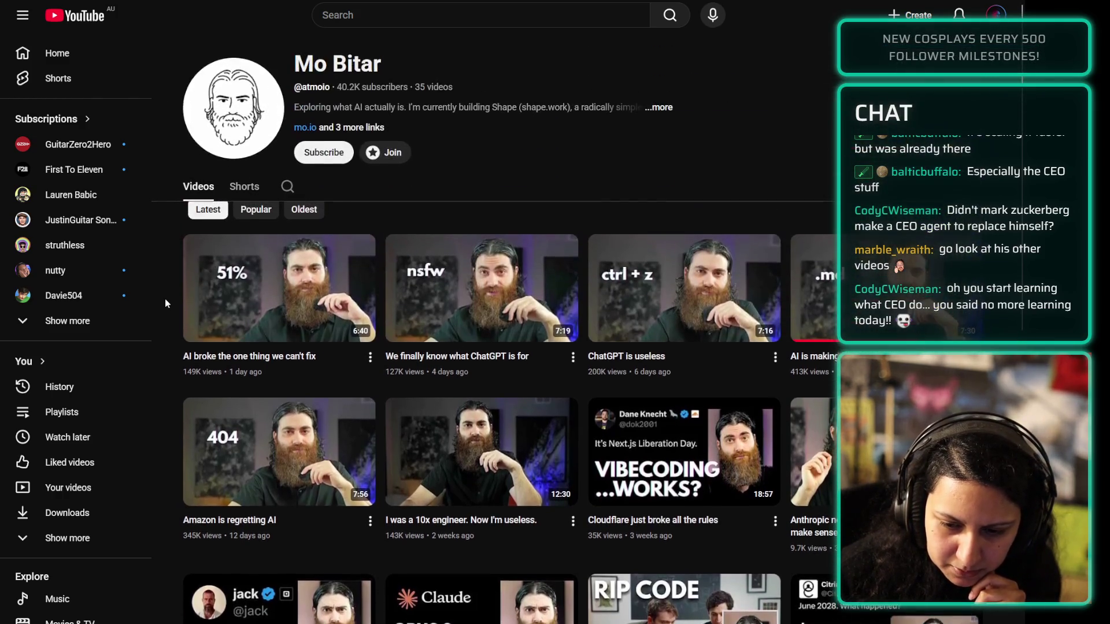
{"action": "scroll", "coordinate": [164, 299], "scroll_direction": "down", "scroll_amount": 1}
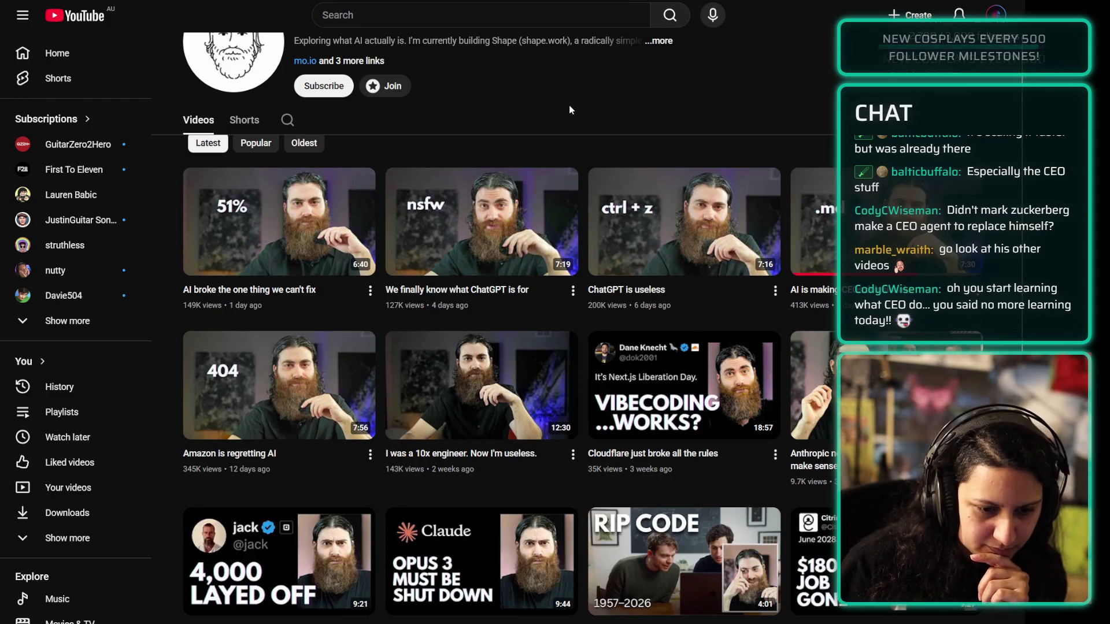
{"action": "scroll", "coordinate": [566, 81], "scroll_direction": "up", "scroll_amount": 2}
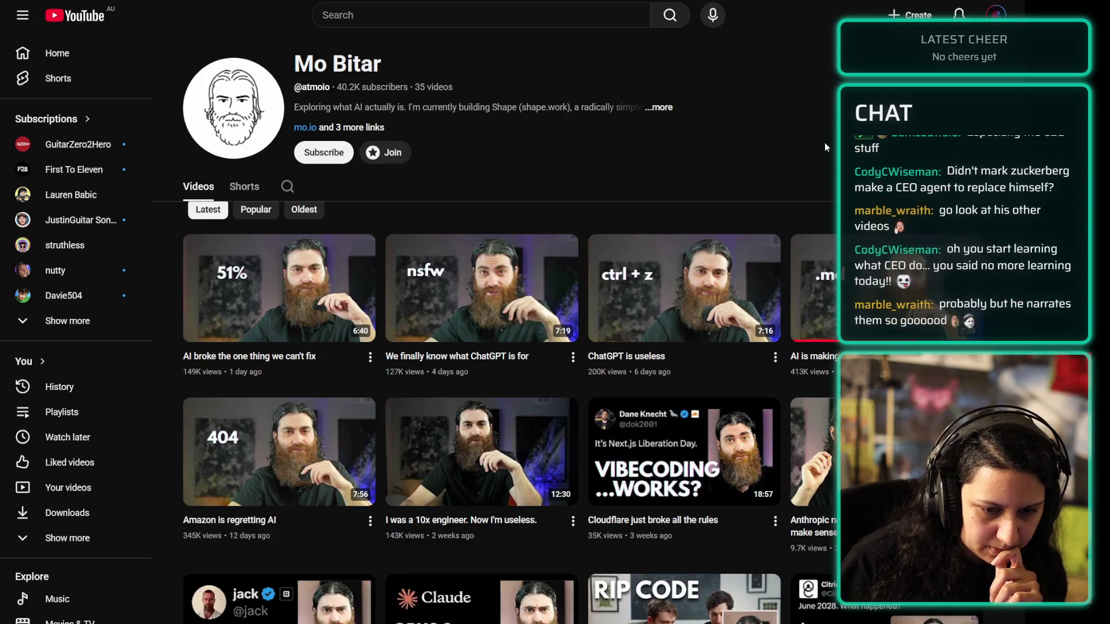
{"action": "left_click", "coordinate": [652, 108]}
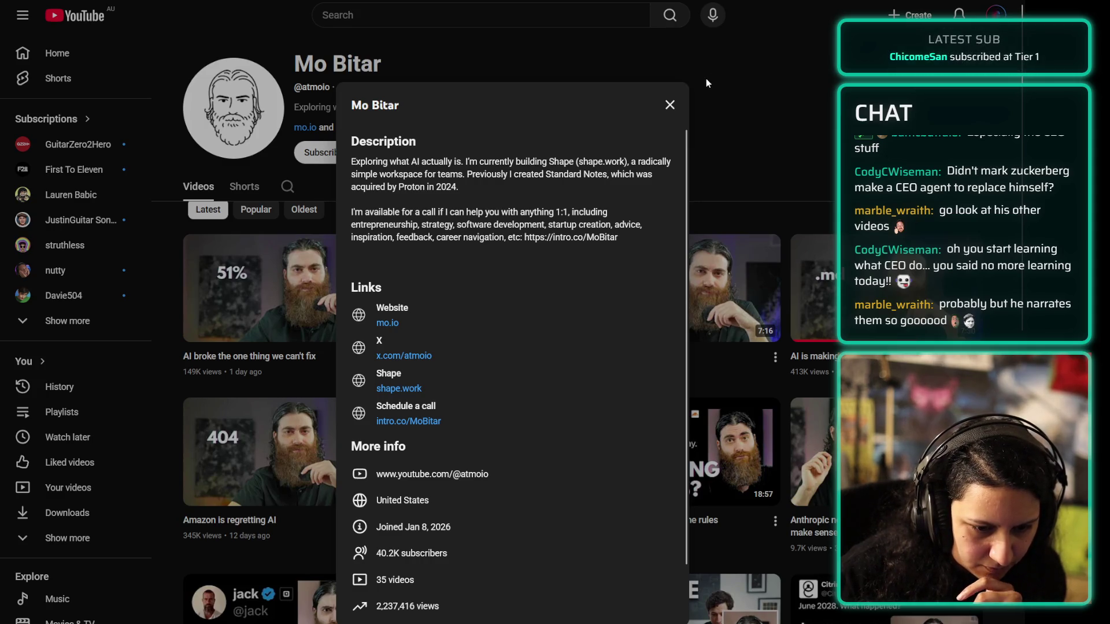
- Close the channel's About details, browse its video grid, and subscribe to the channel
{"action": "left_click", "coordinate": [668, 105]}
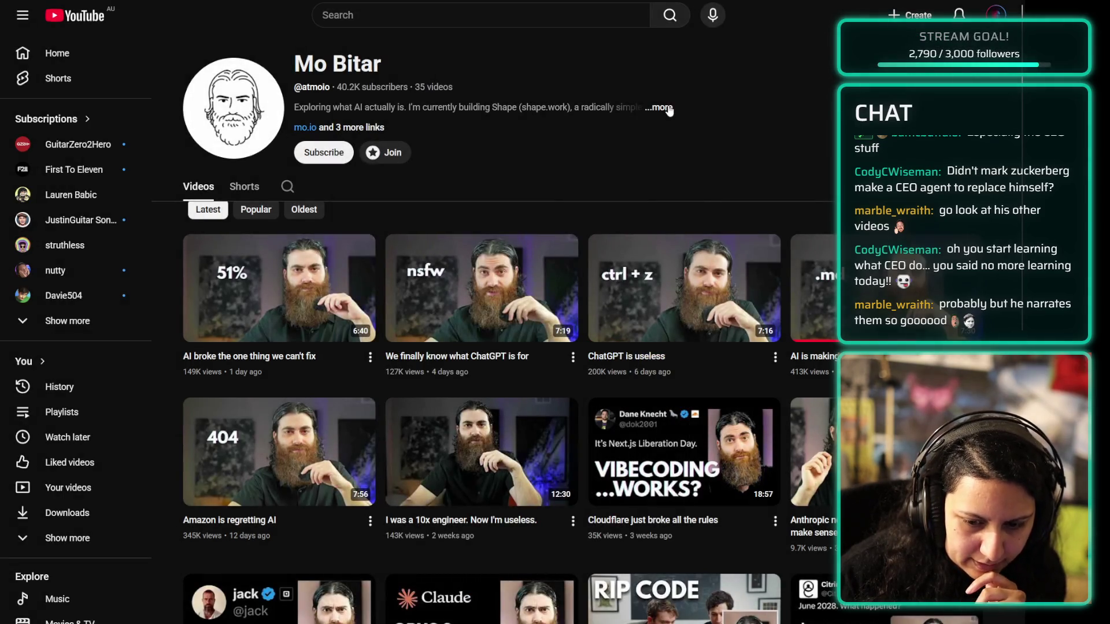
{"action": "scroll", "coordinate": [158, 241], "scroll_direction": "down", "scroll_amount": 2}
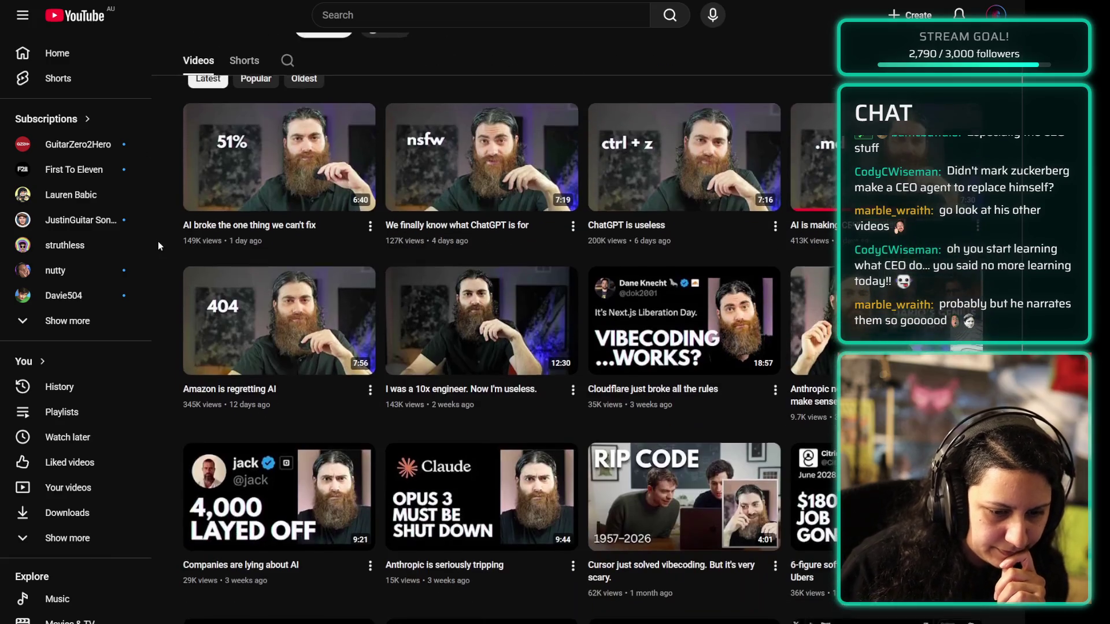
{"action": "scroll", "coordinate": [158, 240], "scroll_direction": "down", "scroll_amount": 5}
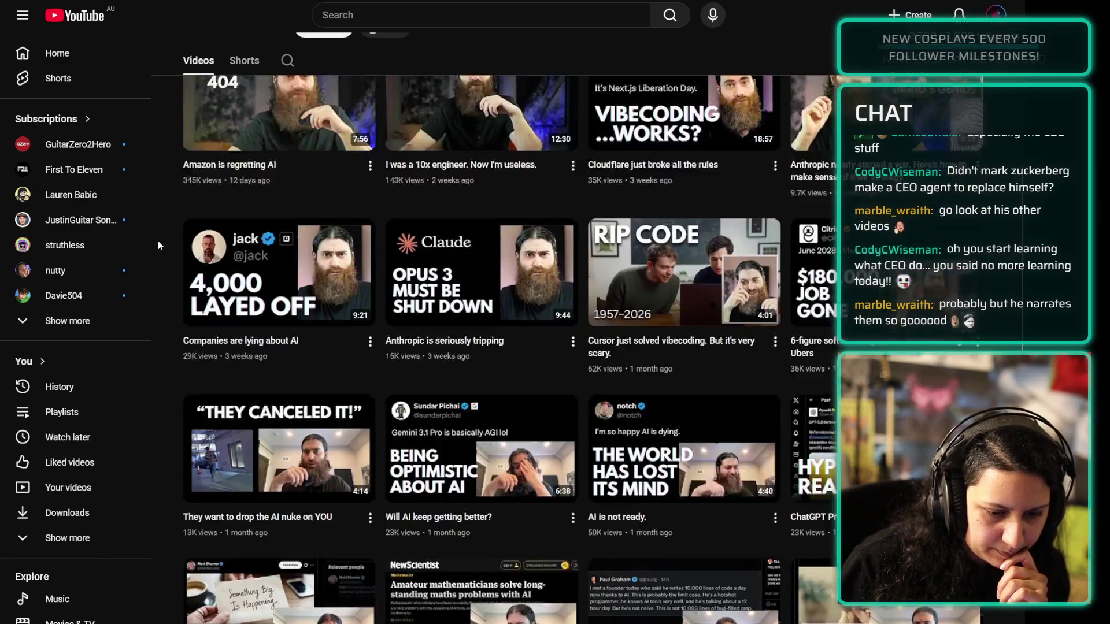
{"action": "scroll", "coordinate": [156, 242], "scroll_direction": "down", "scroll_amount": 7}
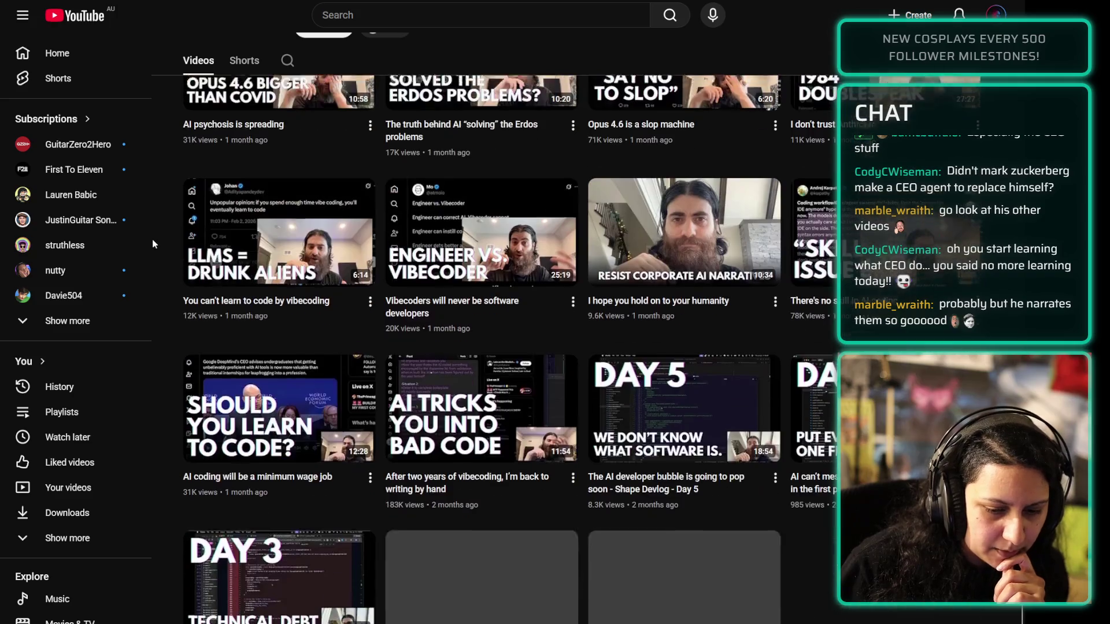
{"action": "scroll", "coordinate": [191, 277], "scroll_direction": "up", "scroll_amount": 15}
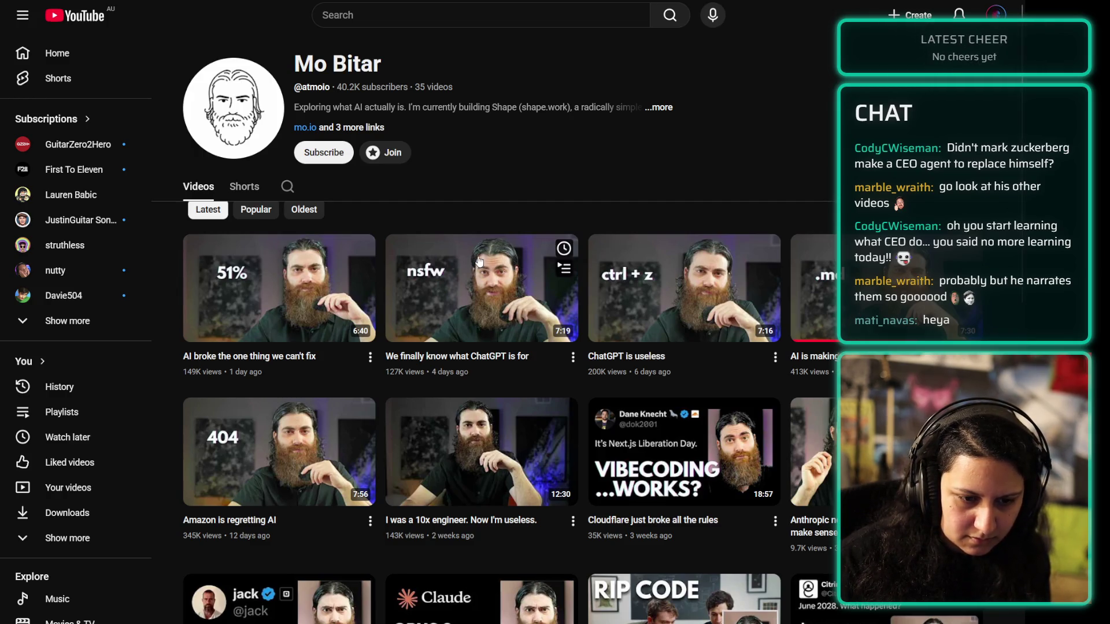
{"action": "left_click", "coordinate": [306, 152]}
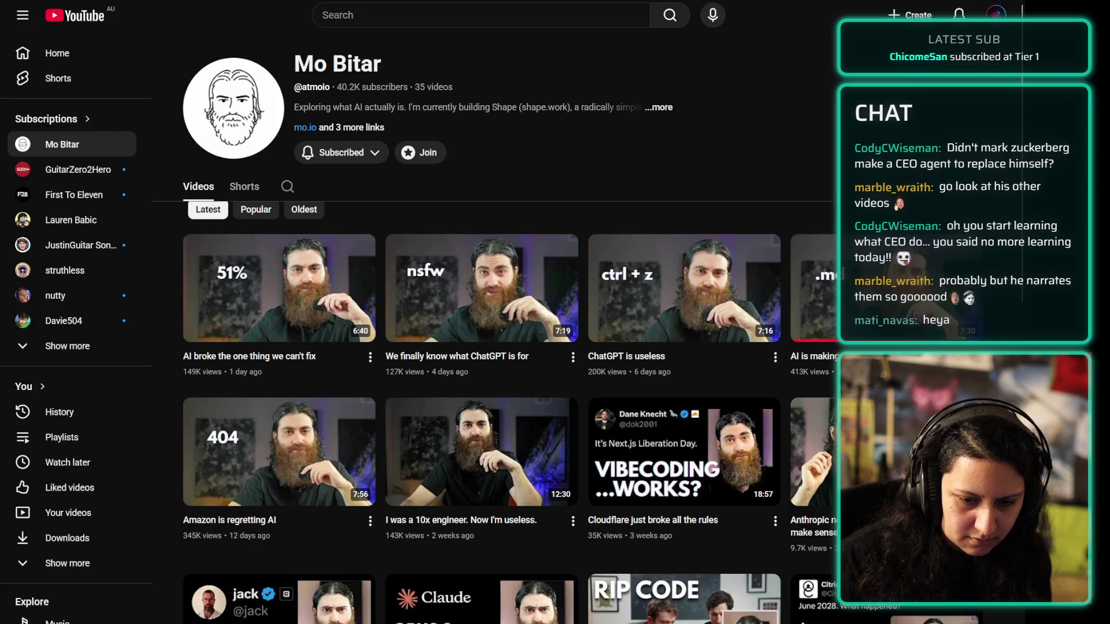
{"action": "key", "text": "ctrl+Tab"}
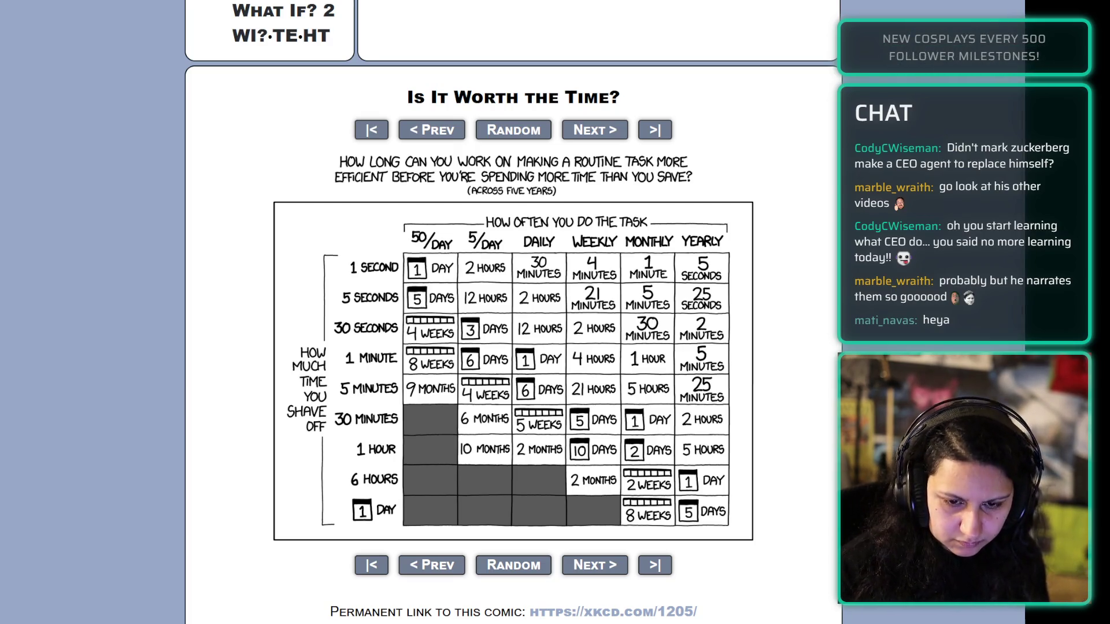
- Move from the xkcd 'Is It Worth the Time?' comic to the private GitHub sidekick repository tab
{"action": "key", "text": "ctrl+Tab"}
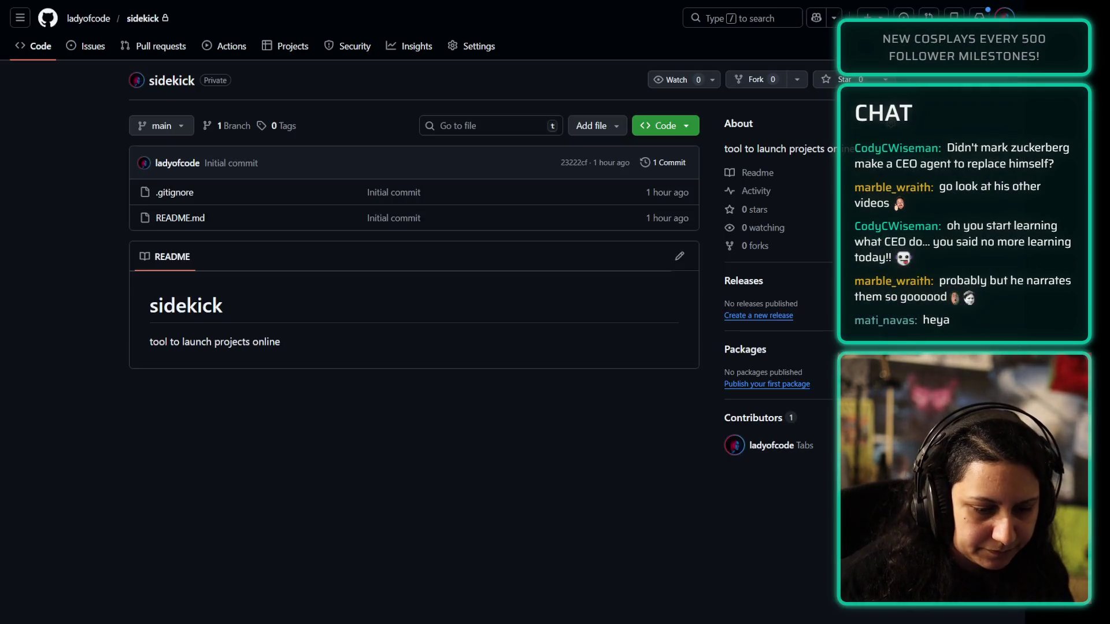
- Switch from the browser back to Cursor, where the agent has created docs and started ARCHITECTURE.md
{"action": "key", "text": "alt+Tab"}
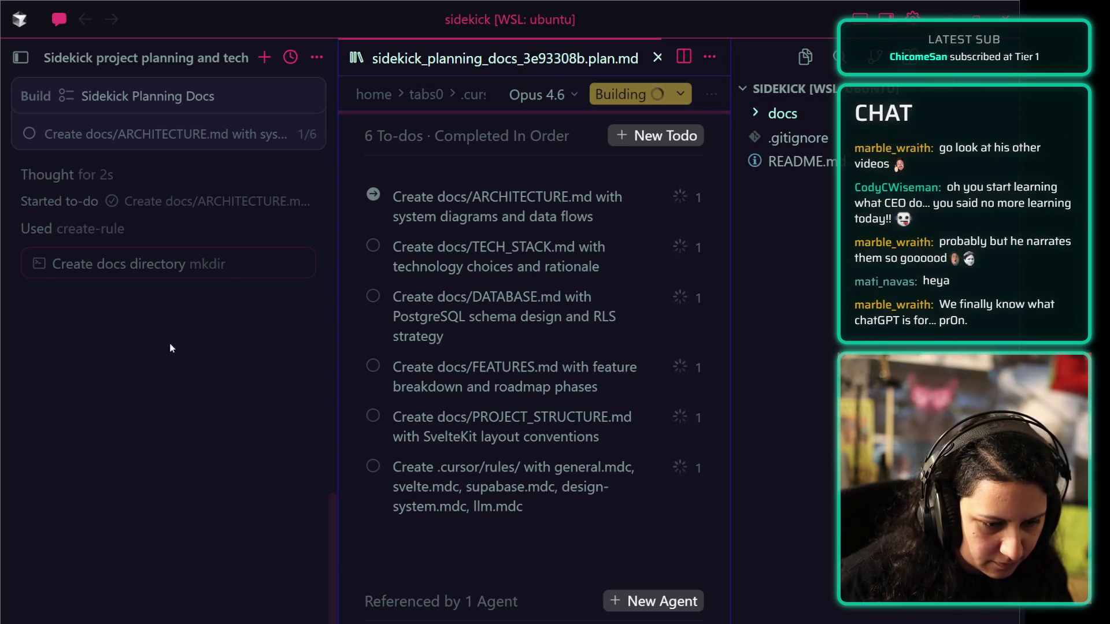
- Inspect the mkdir docs command output in the agent panel, leaving it expanded
{"action": "left_click", "coordinate": [155, 264]}
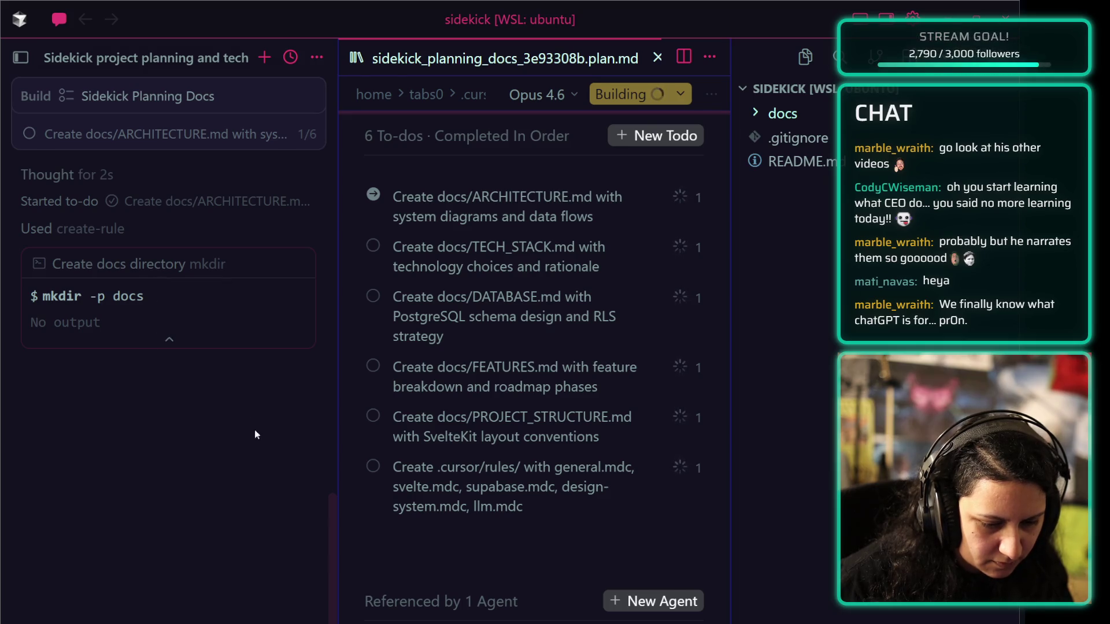
{"action": "left_click", "coordinate": [169, 340]}
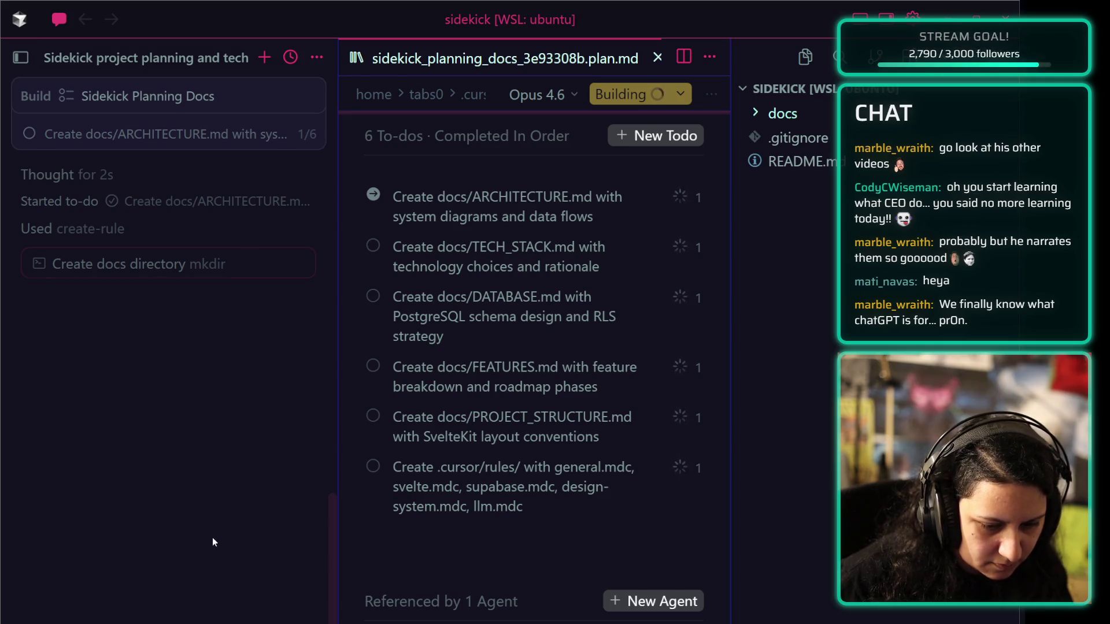
{"action": "scroll", "coordinate": [490, 590], "scroll_direction": "down", "scroll_amount": 2}
{"action": "scroll", "coordinate": [255, 540], "scroll_direction": "up", "scroll_amount": 3}
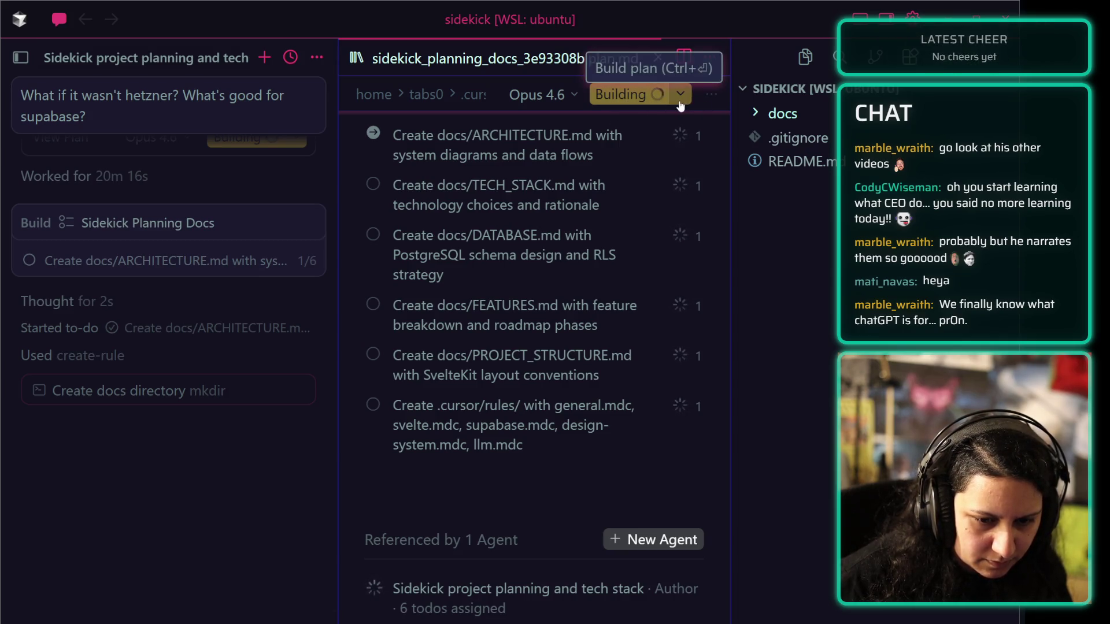
{"action": "left_click", "coordinate": [207, 391]}
{"action": "left_click", "coordinate": [141, 470]}
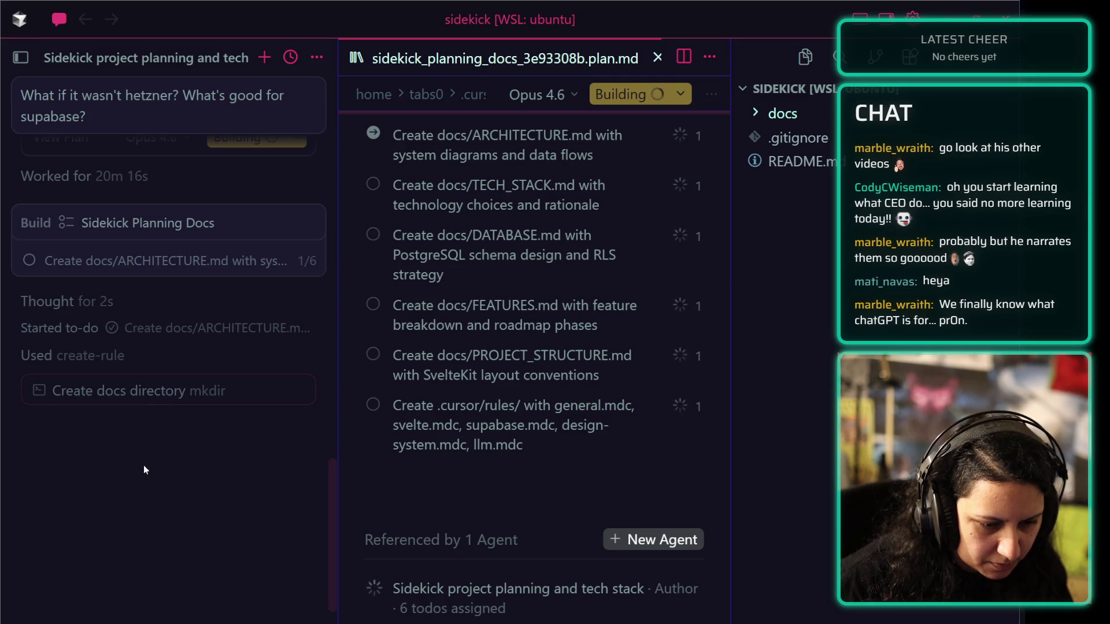
{"action": "left_click", "coordinate": [237, 393]}
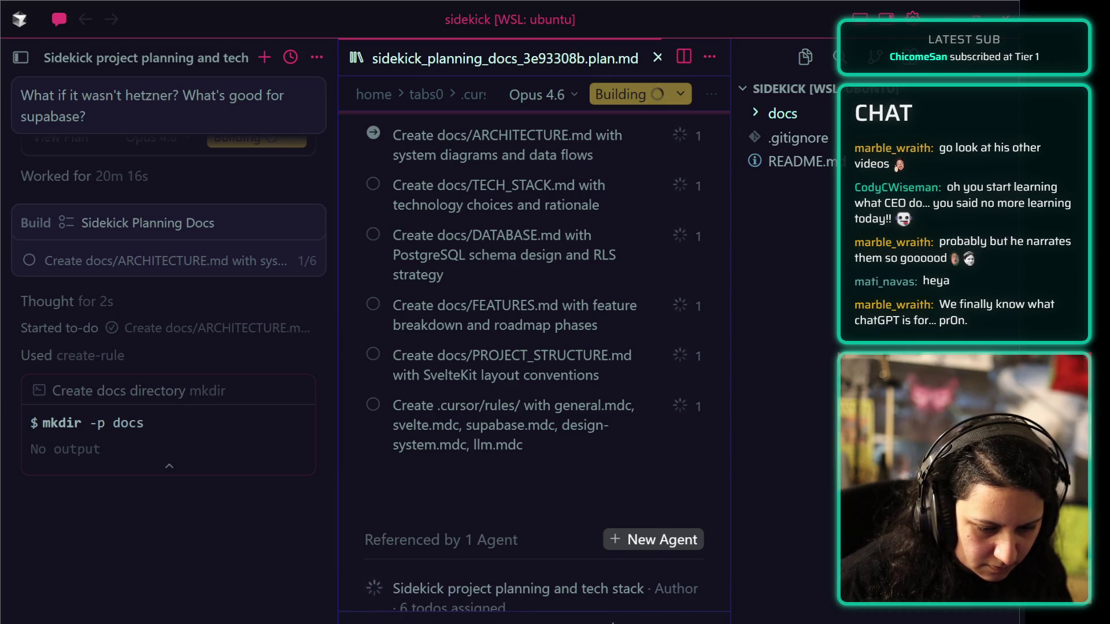
- Scroll up the agent panel and build the Sidekick Planning Docs plan
{"action": "scroll", "coordinate": [498, 523], "scroll_direction": "down", "scroll_amount": 1}
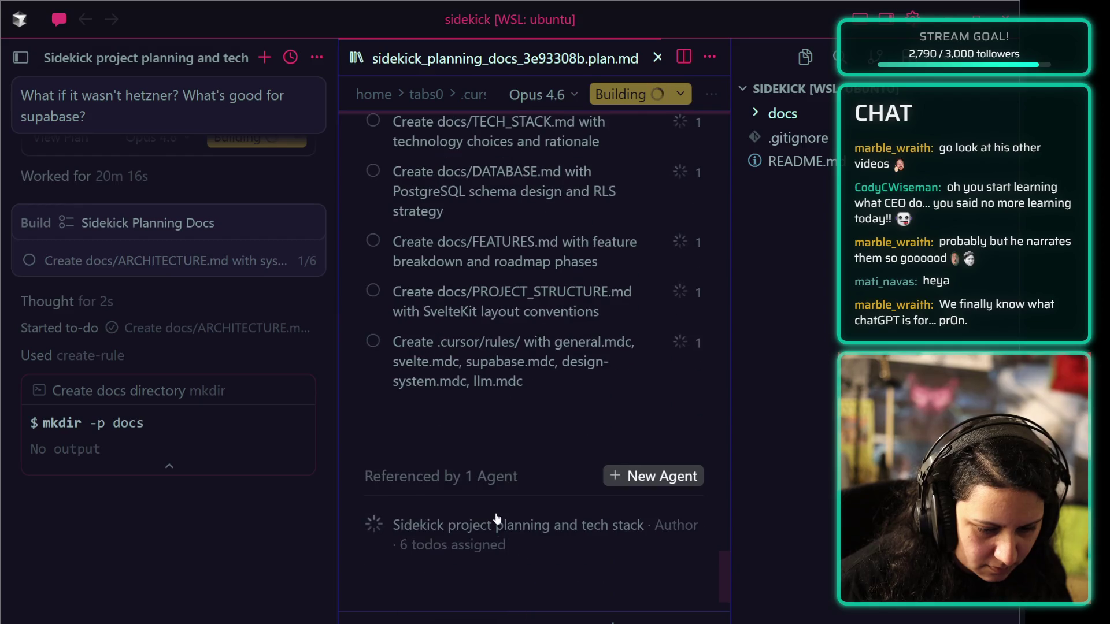
{"action": "scroll", "coordinate": [458, 321], "scroll_direction": "up", "scroll_amount": 2}
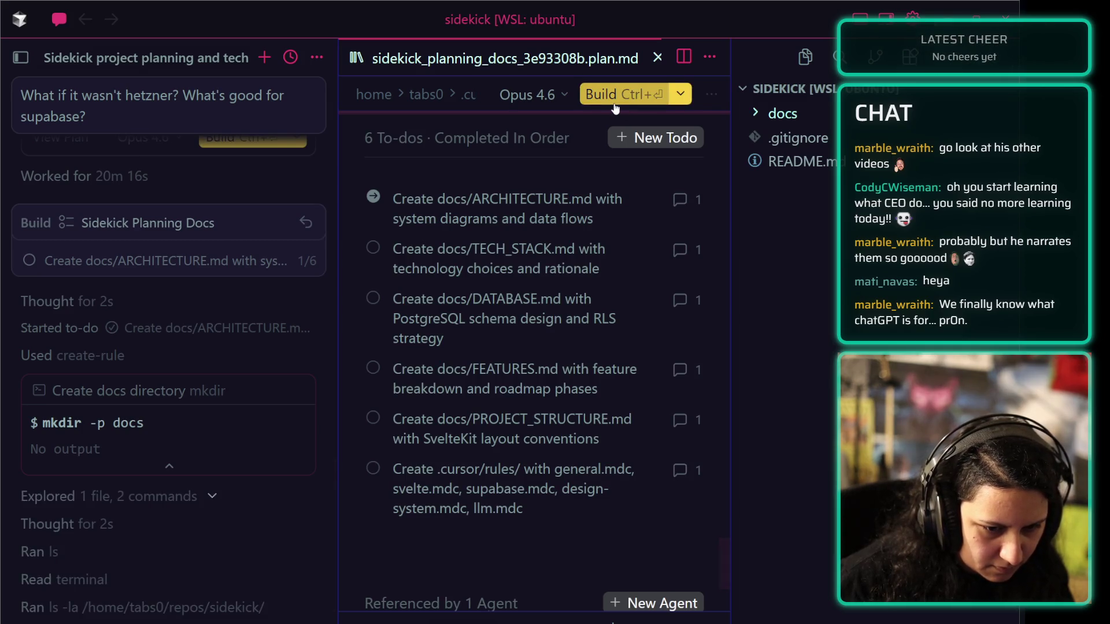
{"action": "scroll", "coordinate": [282, 349], "scroll_direction": "up", "scroll_amount": 2}
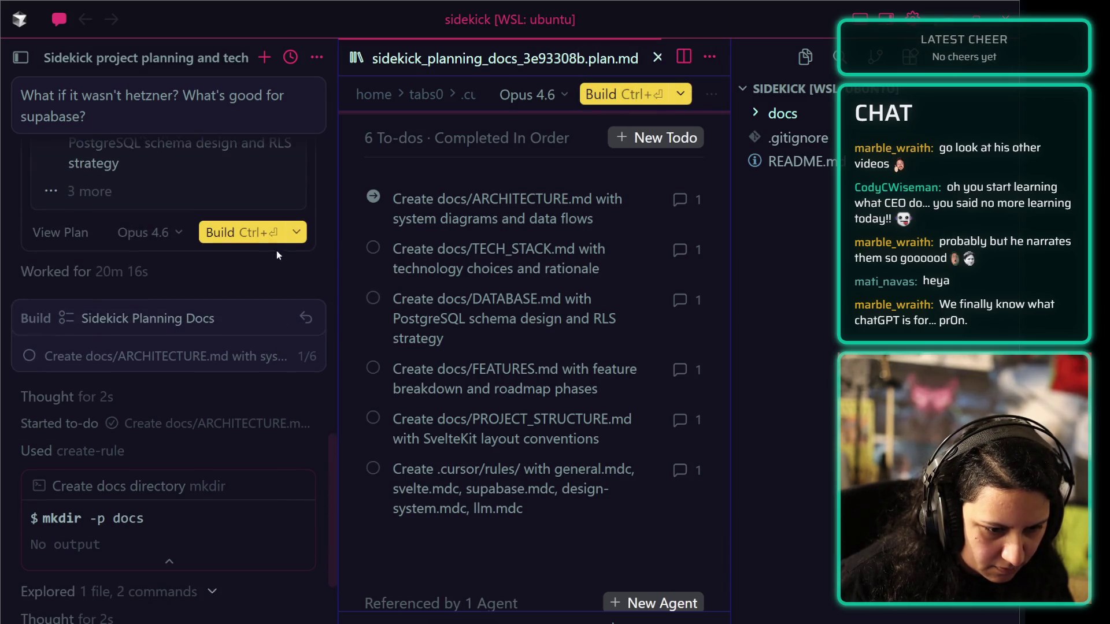
{"action": "left_click", "coordinate": [260, 240]}
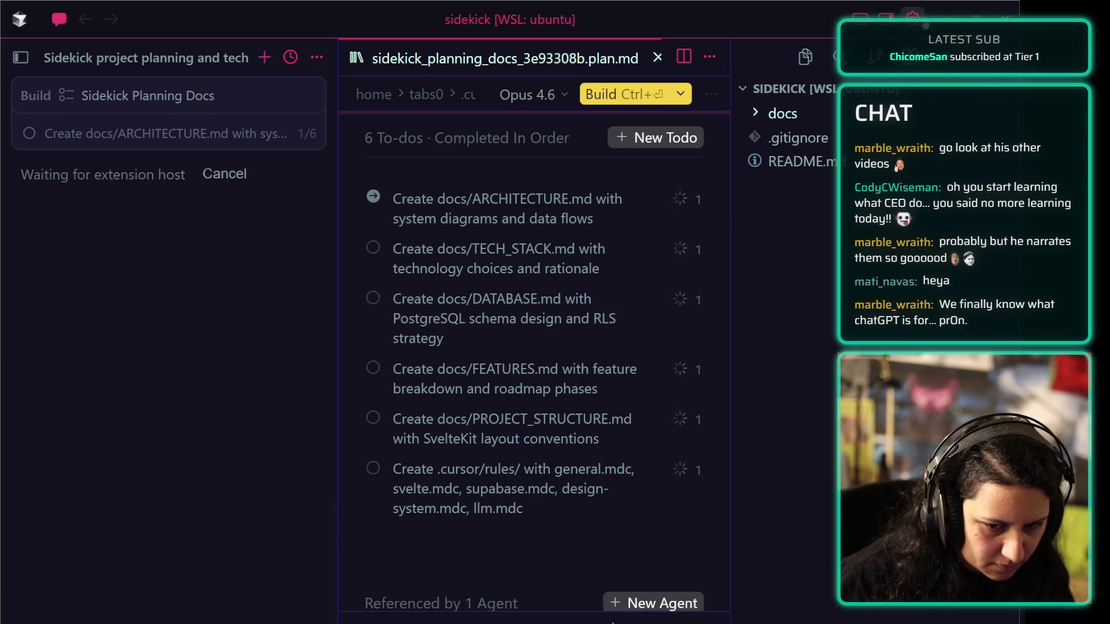
{"action": "key", "text": "alt+Tab"}
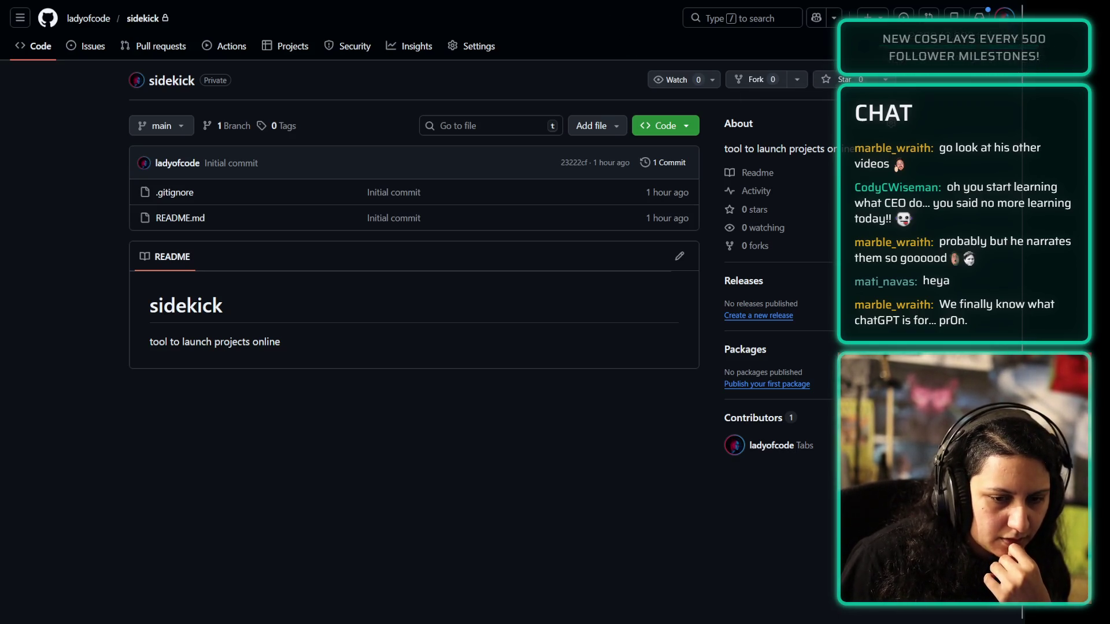
{"action": "key", "text": "alt+Tab"}
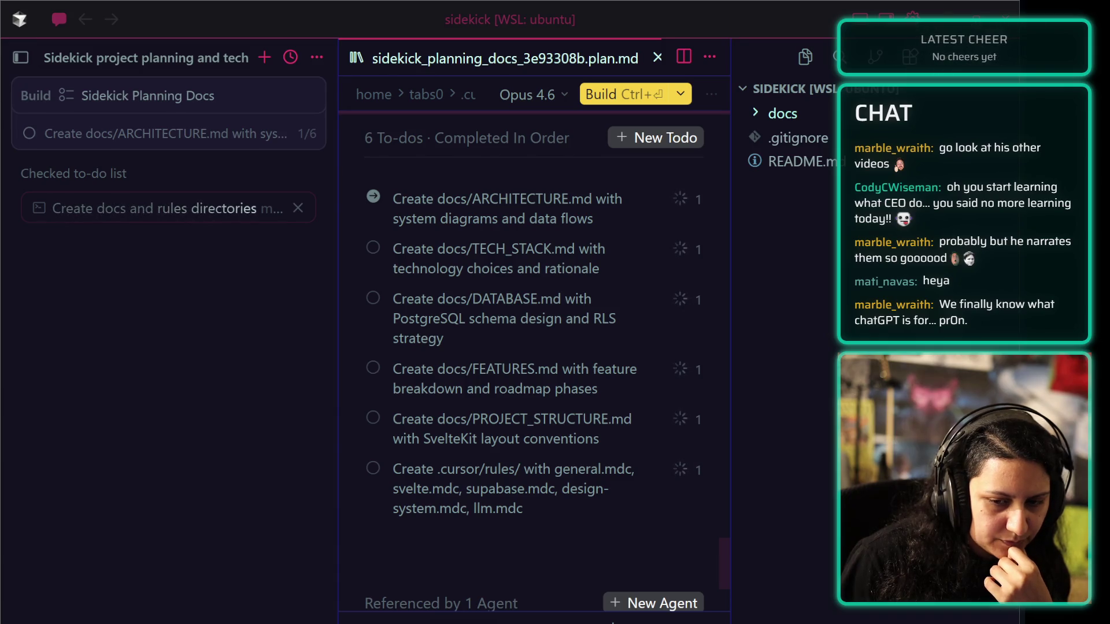
- Scroll through the plan's to-do list, then open the auto-run mode options for the mkdir command
{"action": "scroll", "coordinate": [612, 623], "scroll_direction": "down", "scroll_amount": 5}
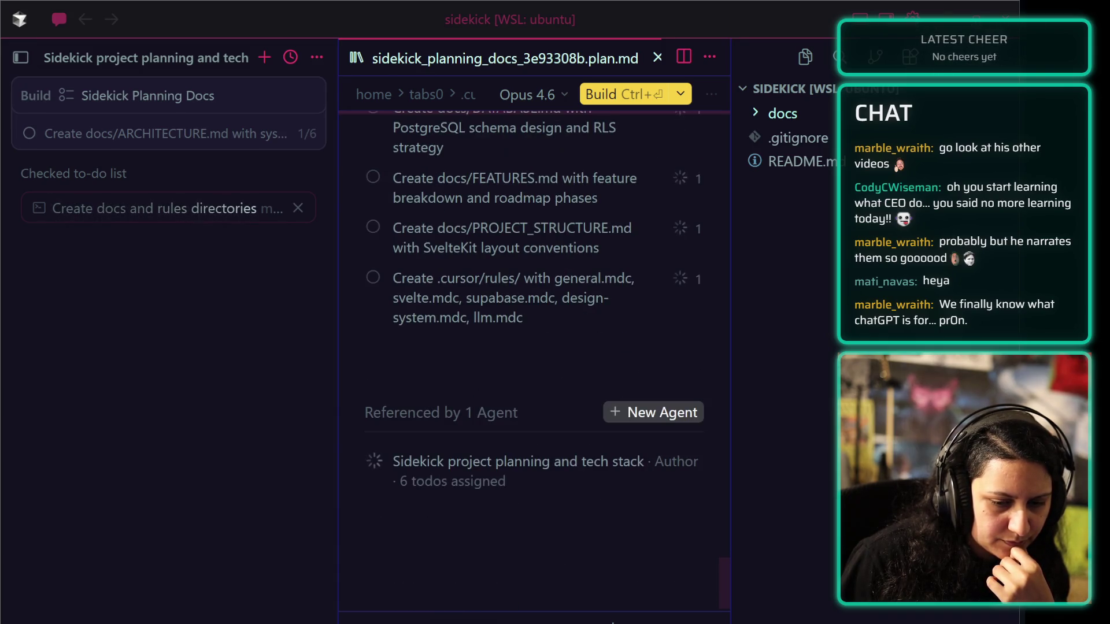
{"action": "scroll", "coordinate": [613, 623], "scroll_direction": "up", "scroll_amount": 8}
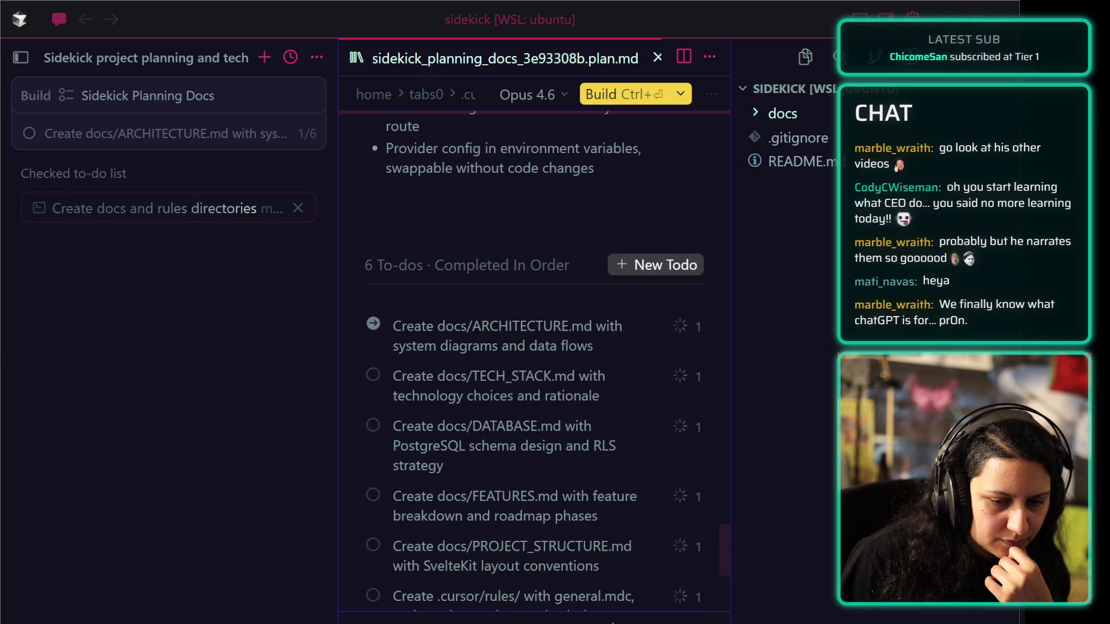
{"action": "scroll", "coordinate": [613, 623], "scroll_direction": "down", "scroll_amount": 2}
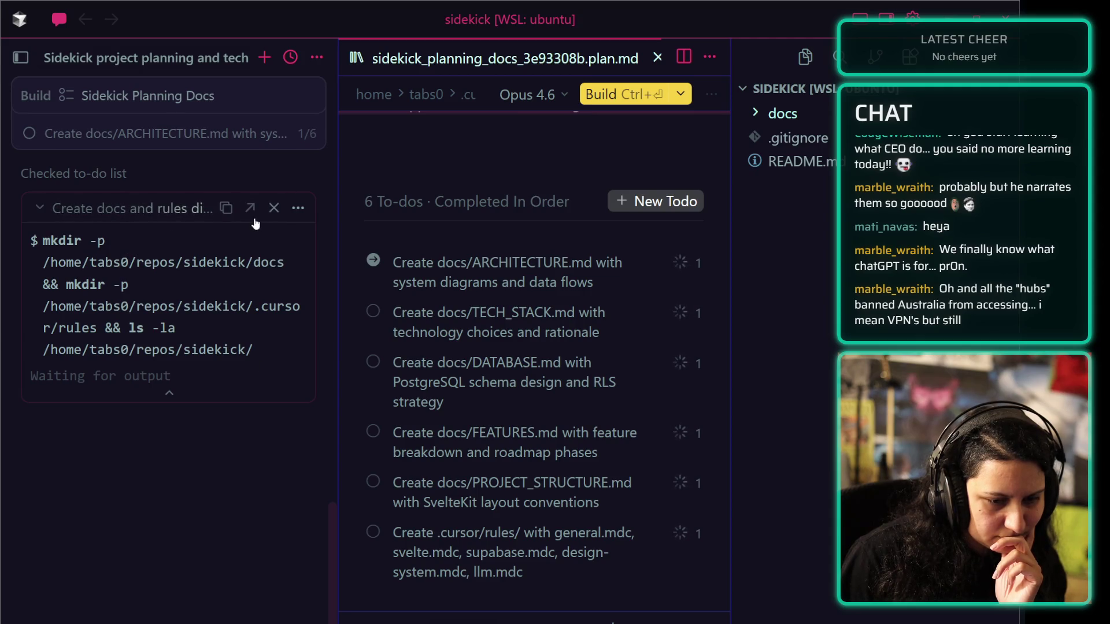
{"action": "left_click", "coordinate": [296, 212]}
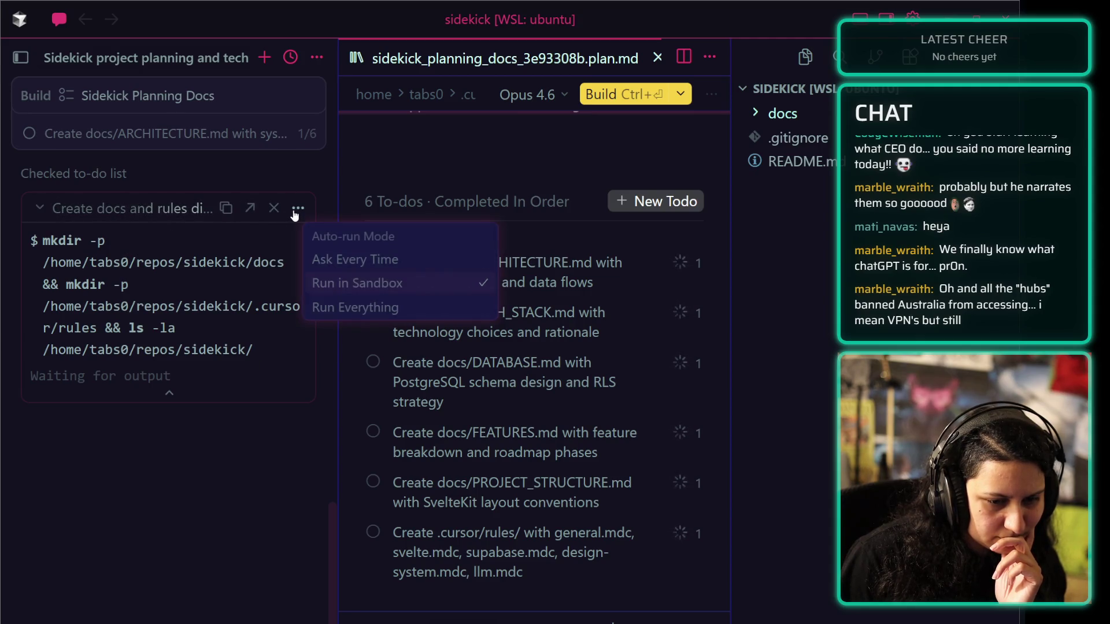
{"action": "left_click", "coordinate": [331, 258]}
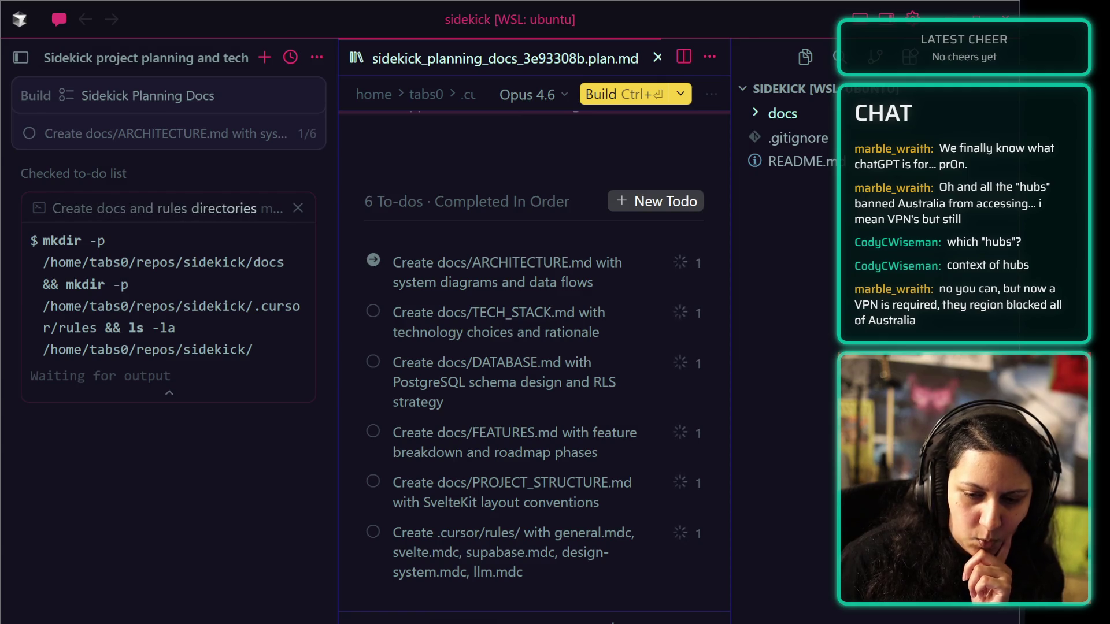
{"action": "left_click", "coordinate": [680, 94]}
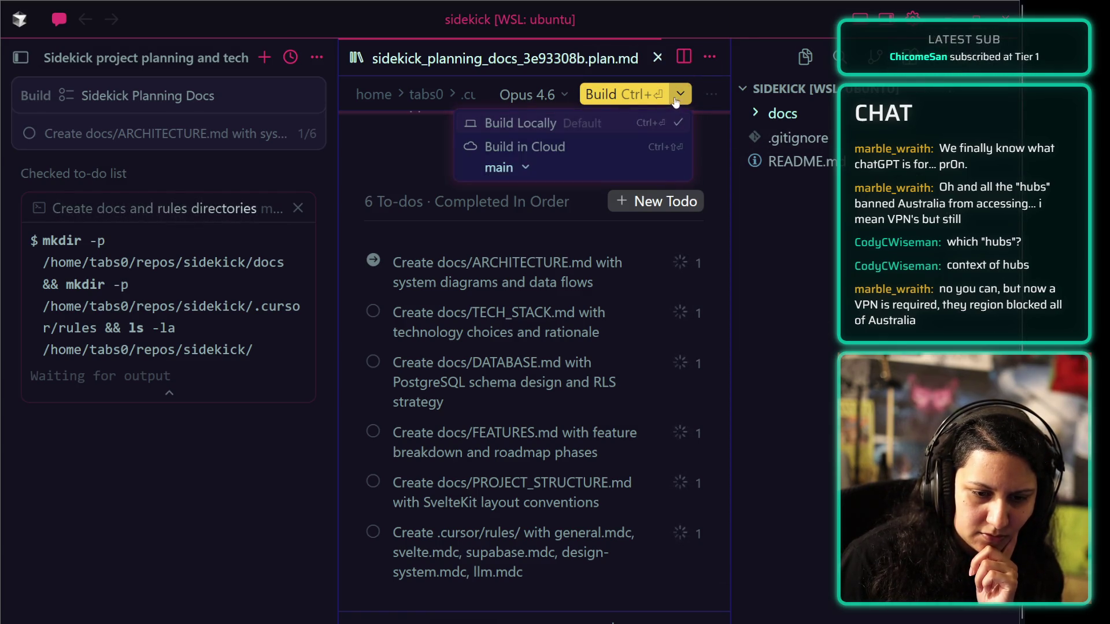
- Choose Build Locally for the Sidekick plan and scroll its document while the mkdir command waits
{"action": "left_click", "coordinate": [594, 125]}
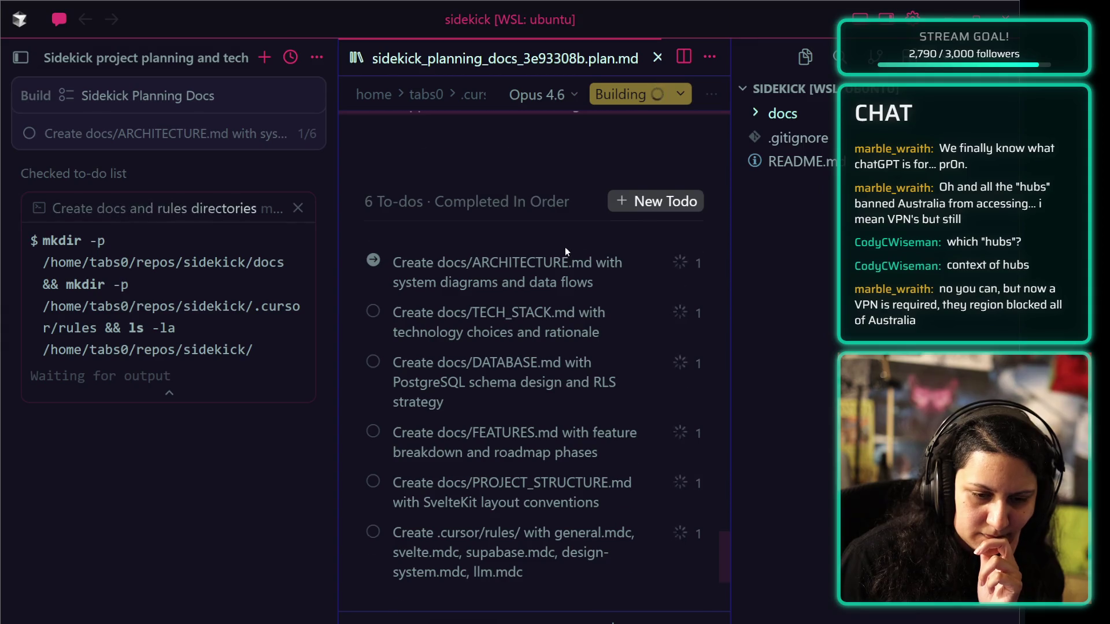
{"action": "scroll", "coordinate": [562, 248], "scroll_direction": "up", "scroll_amount": 2}
{"action": "scroll", "coordinate": [559, 248], "scroll_direction": "up", "scroll_amount": 15}
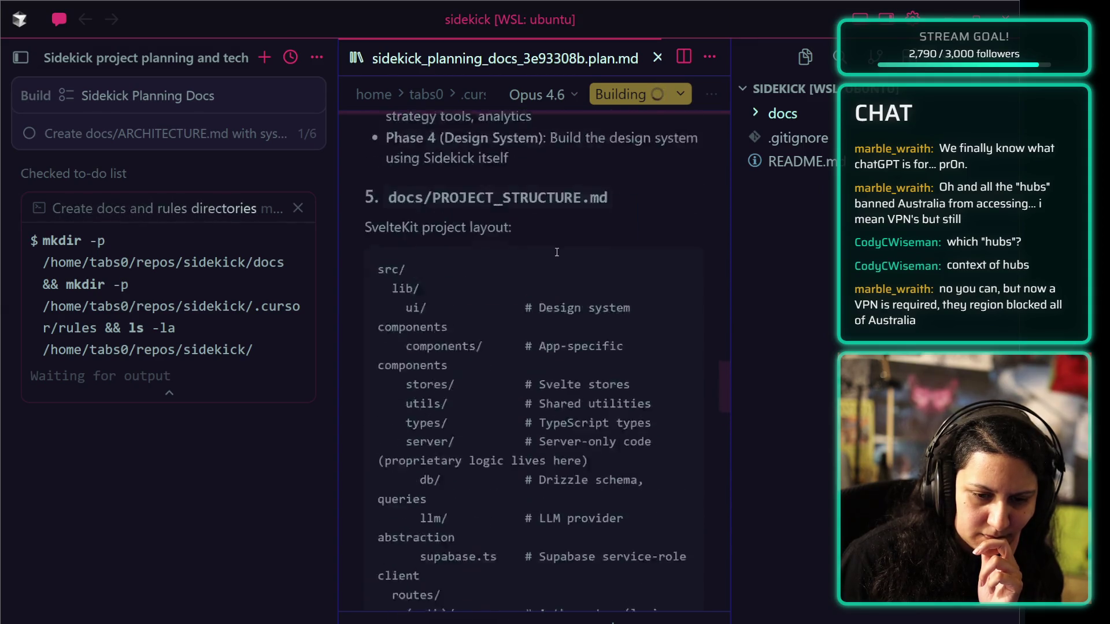
{"action": "scroll", "coordinate": [552, 253], "scroll_direction": "up", "scroll_amount": 5}
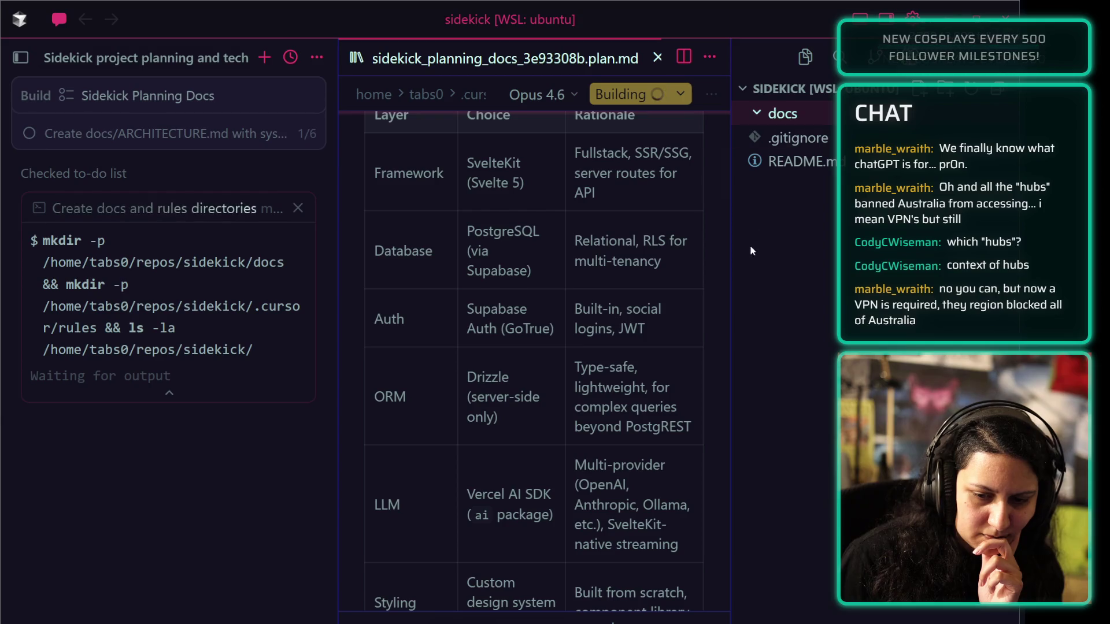
{"action": "scroll", "coordinate": [601, 354], "scroll_direction": "down", "scroll_amount": 20}
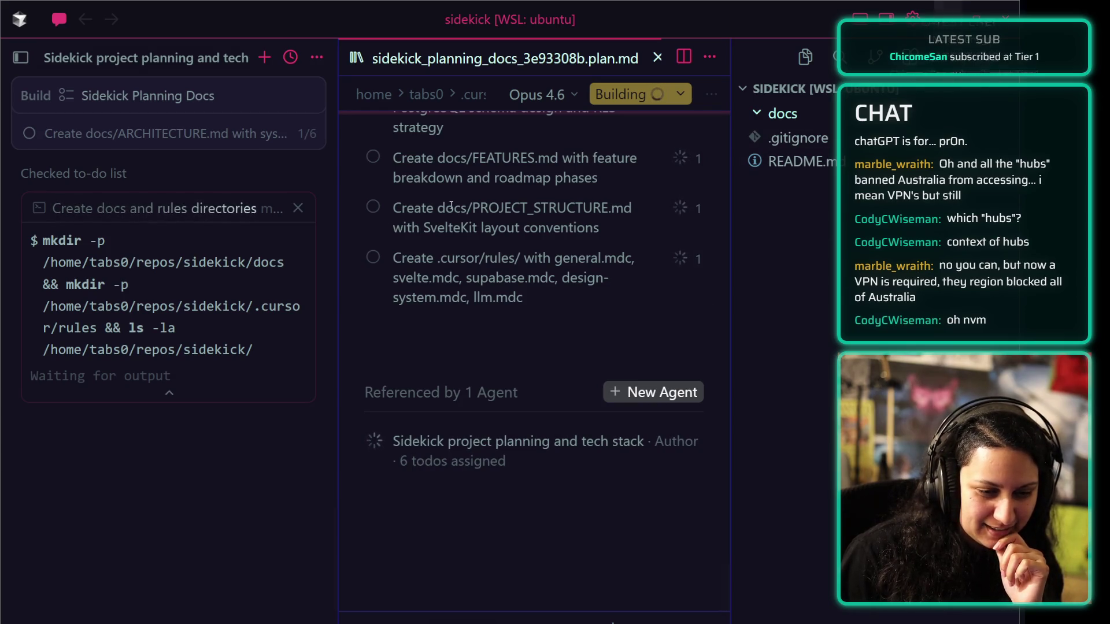
{"action": "right_click", "coordinate": [283, 248]}
{"action": "key", "text": "Escape"}
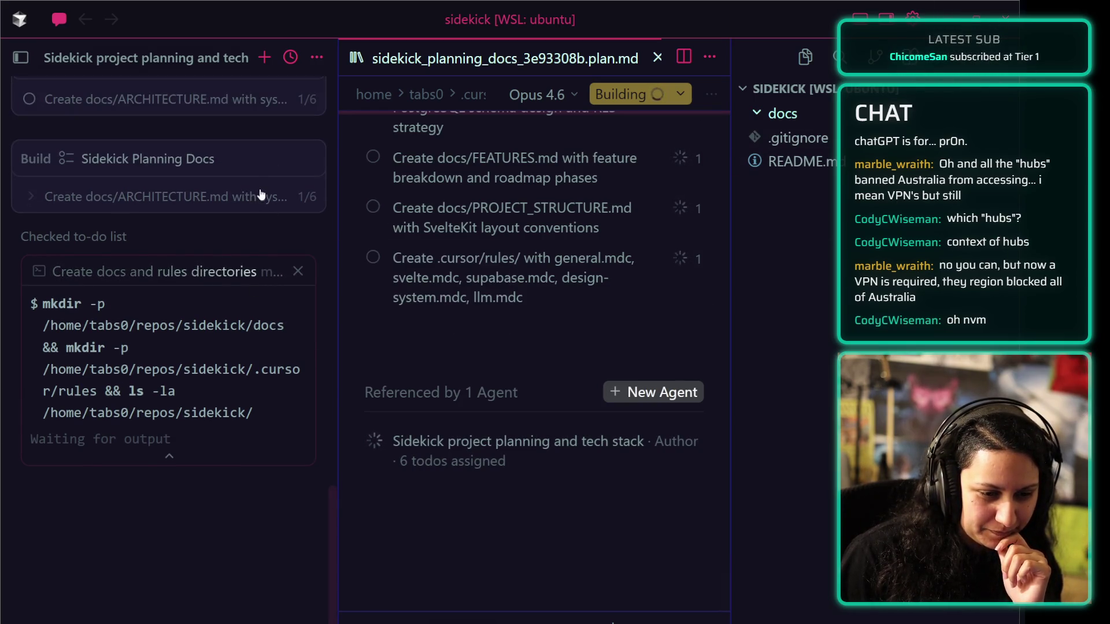
- Expand the agent's six-item to-do list, then switch via the browser to the Article planning 2026 board
{"action": "left_click", "coordinate": [241, 191]}
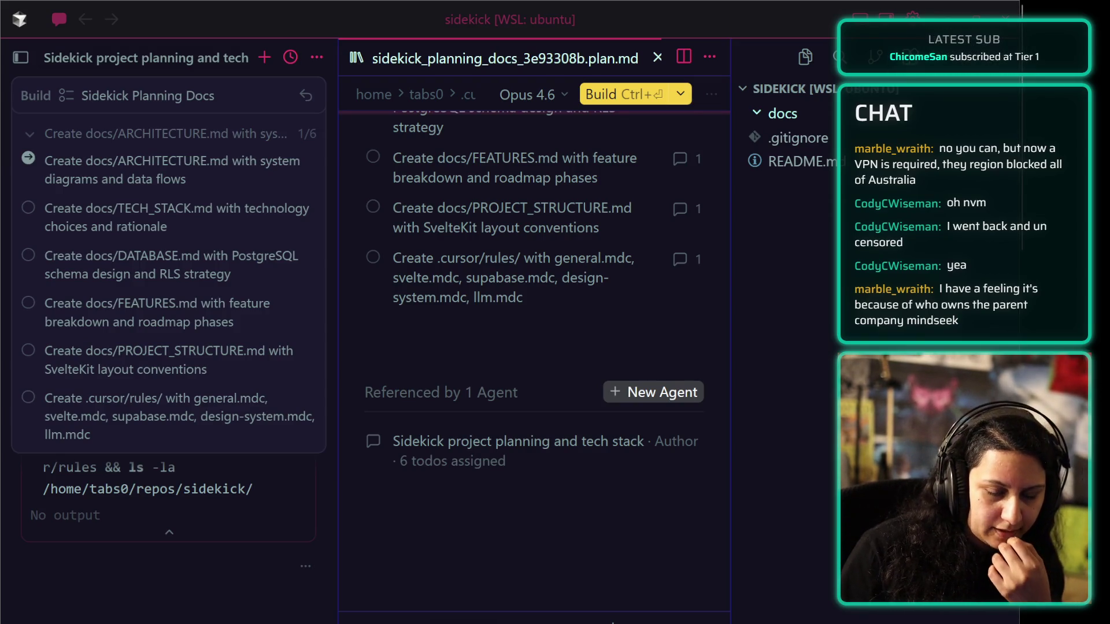
{"action": "key", "text": "alt+Tab"}
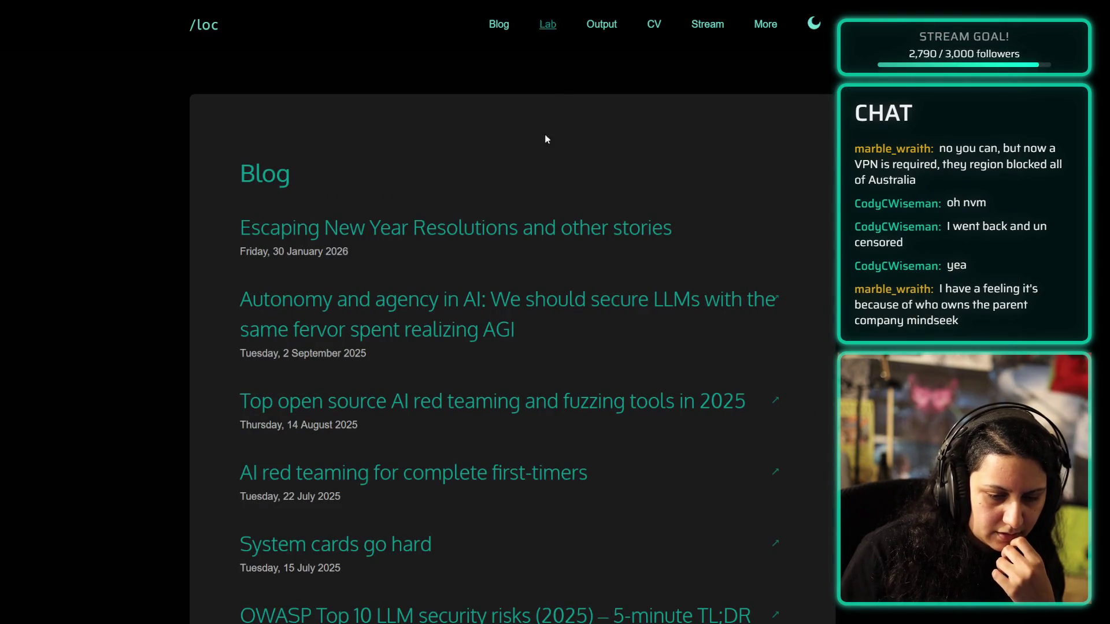
{"action": "key", "text": "alt+Tab"}
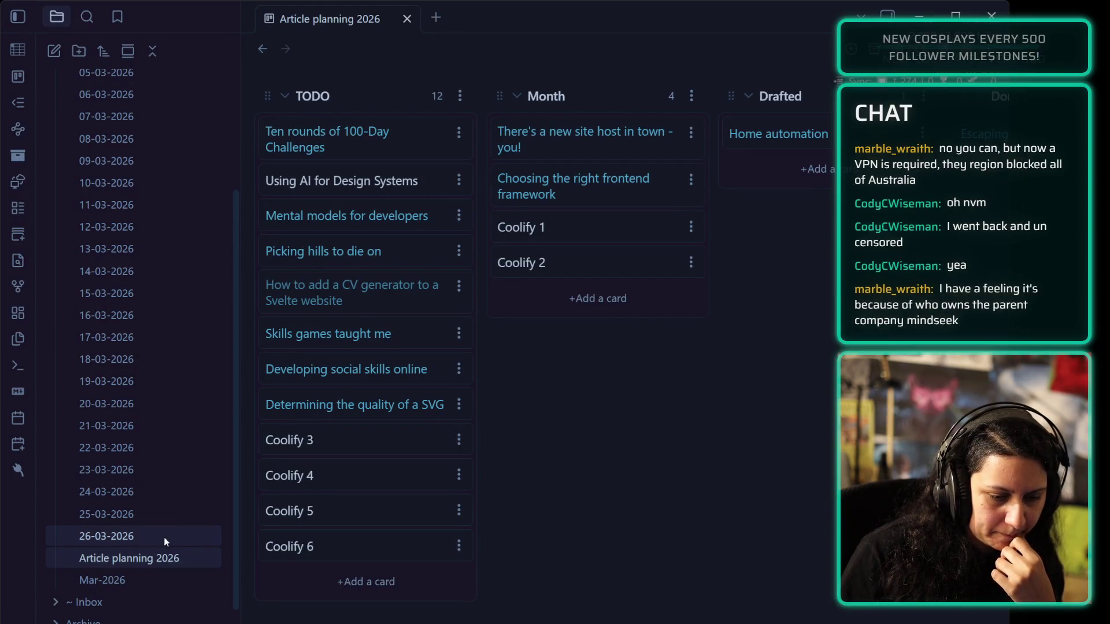
- Create the 27-03-2026 daily note from the sidebar, then return to the 26-03-2026 note
{"action": "left_click", "coordinate": [149, 537]}
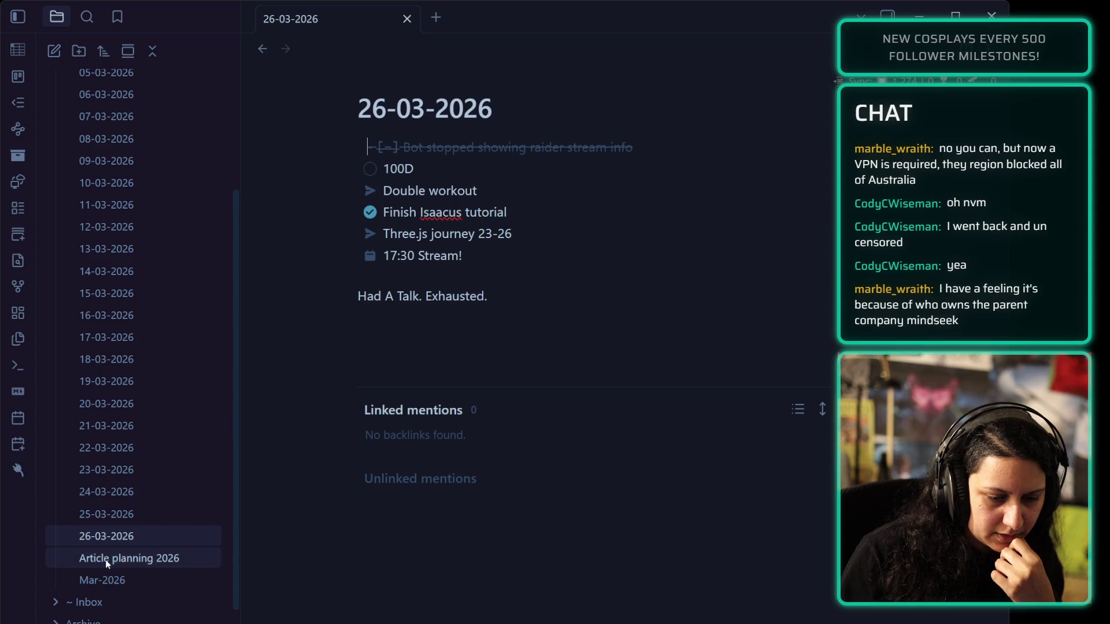
{"action": "left_click", "coordinate": [19, 449]}
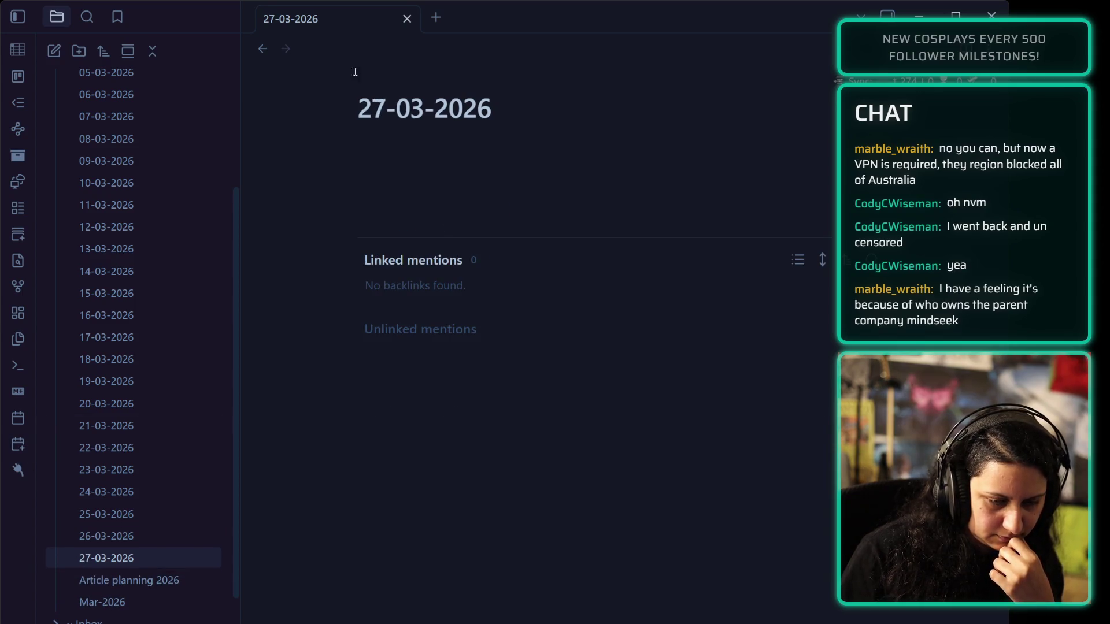
{"action": "left_click", "coordinate": [119, 536]}
- In 26-03-2026, mark Double workout as cancelled and check off 100D as done
{"action": "left_click", "coordinate": [401, 192]}
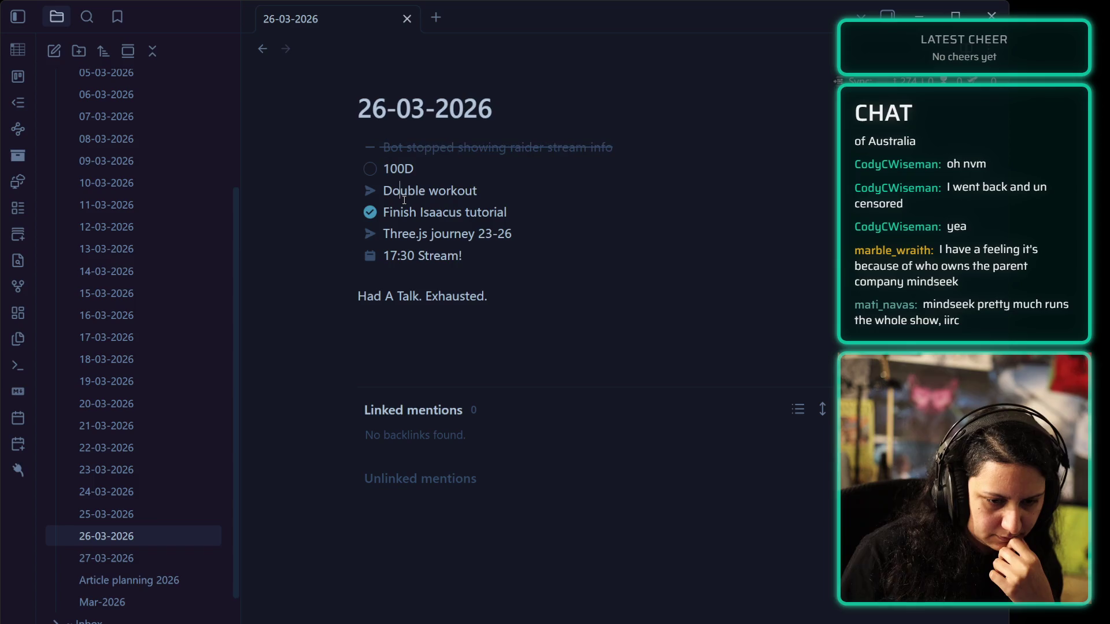
{"action": "key", "text": "ctrl+l"}
{"action": "key", "text": "ctrl+l"}
{"action": "key", "text": "ctrl+l"}
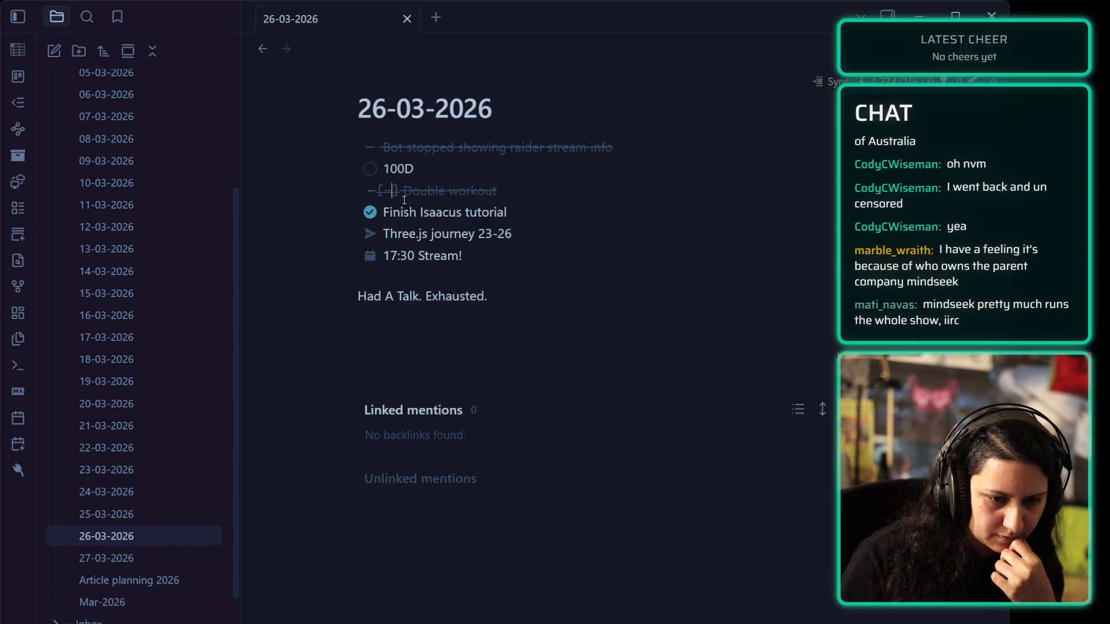
{"action": "key", "text": "Up"}
{"action": "left_click", "coordinate": [370, 168]}
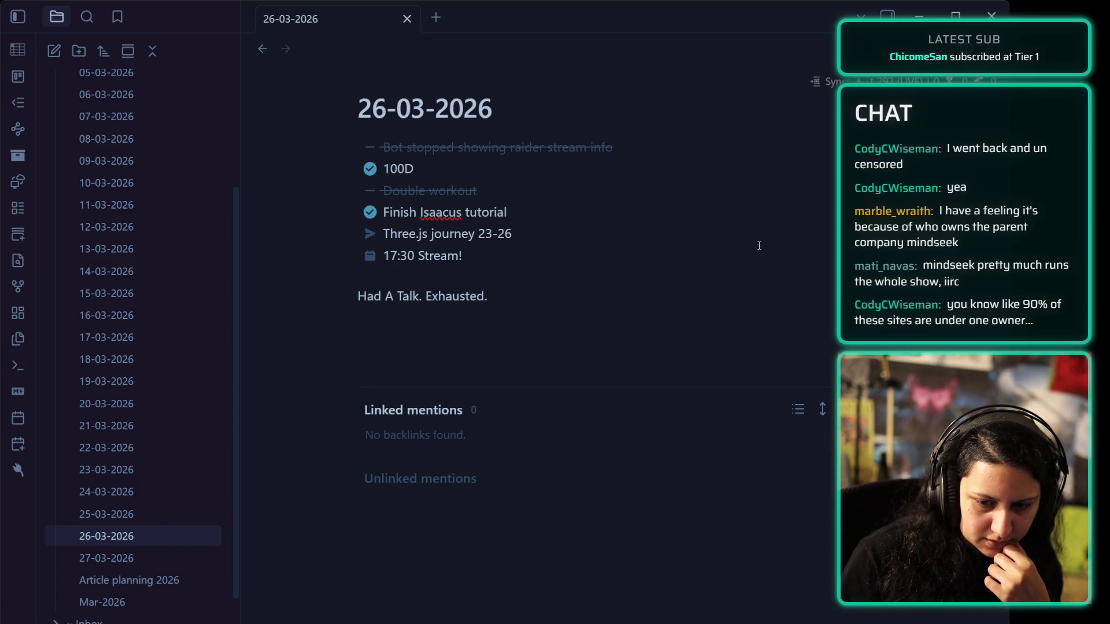
{"action": "left_click", "coordinate": [537, 168]}
{"action": "left_click", "coordinate": [530, 215]}
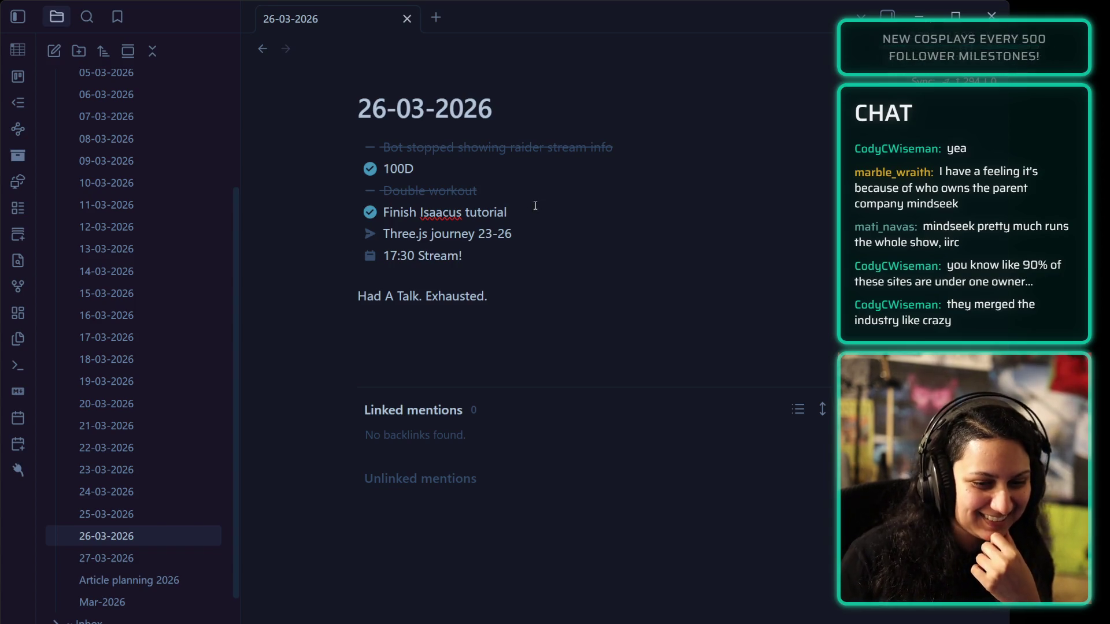
- In 27-03-2026, add tasks for tutorial feedback, 'Finish tutorial and submit + 1 ref' and 'Follow up on other refs'
{"action": "left_click", "coordinate": [107, 558]}
{"action": "type", "text": "- [ ] "}
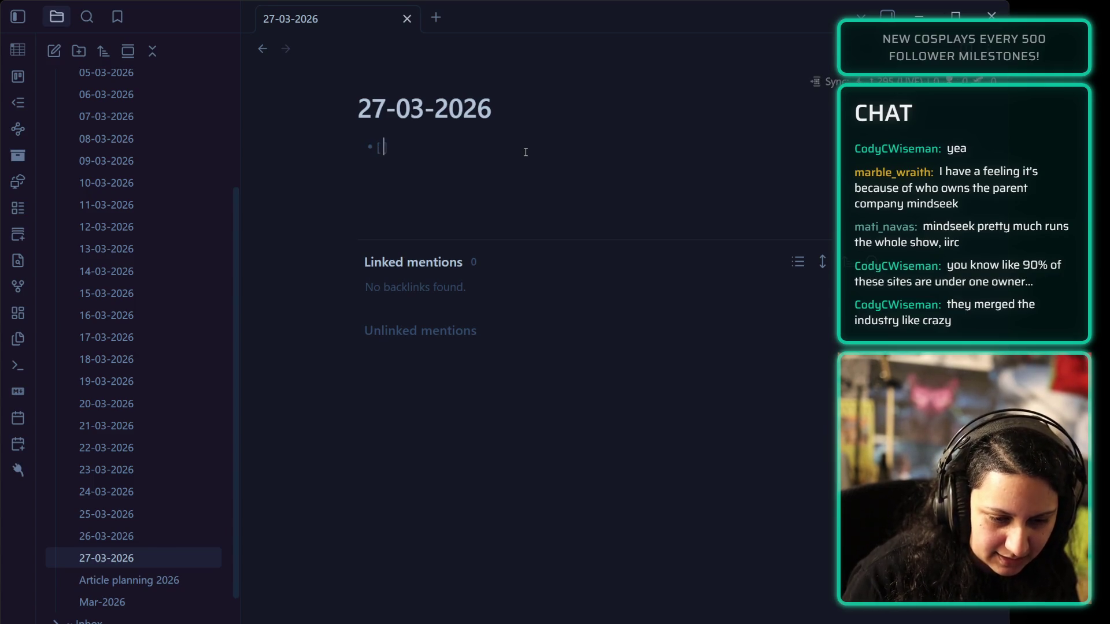
{"action": "type", "text": "Get f"}
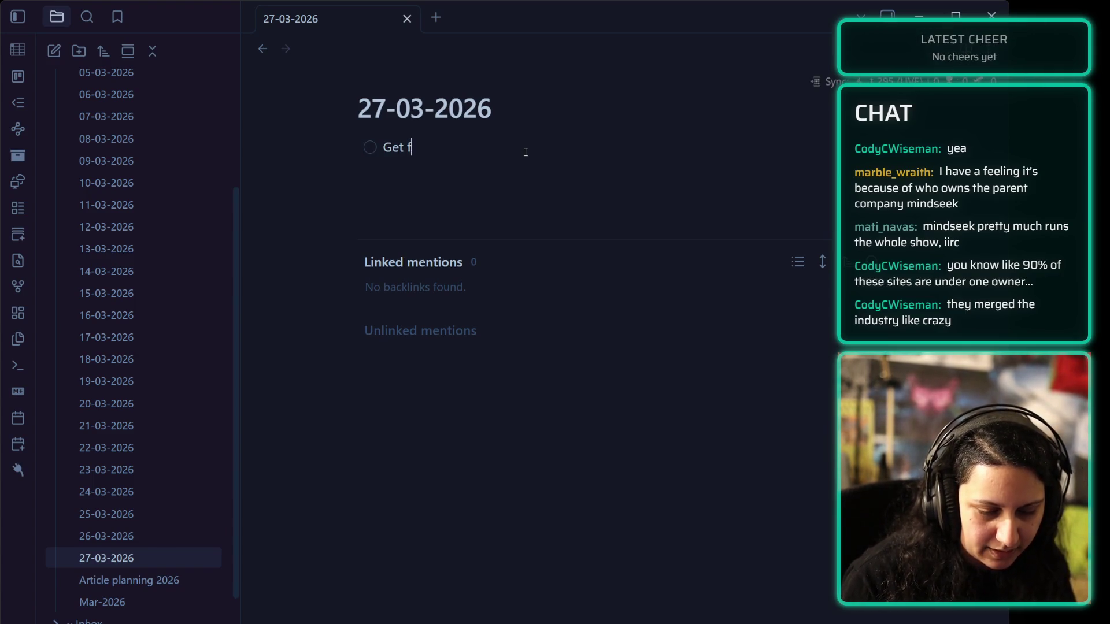
{"action": "type", "text": "eedback from Ada"}
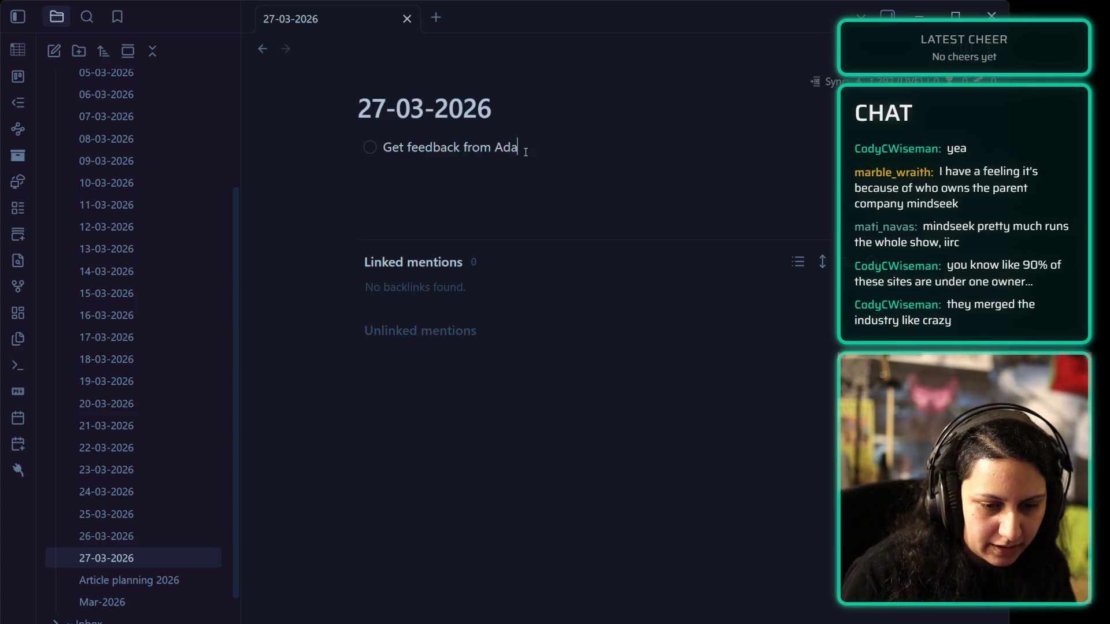
{"action": "type", "text": "m on tutorial"}
{"action": "key", "text": "Return"}
{"action": "type", "text": "Fins"}
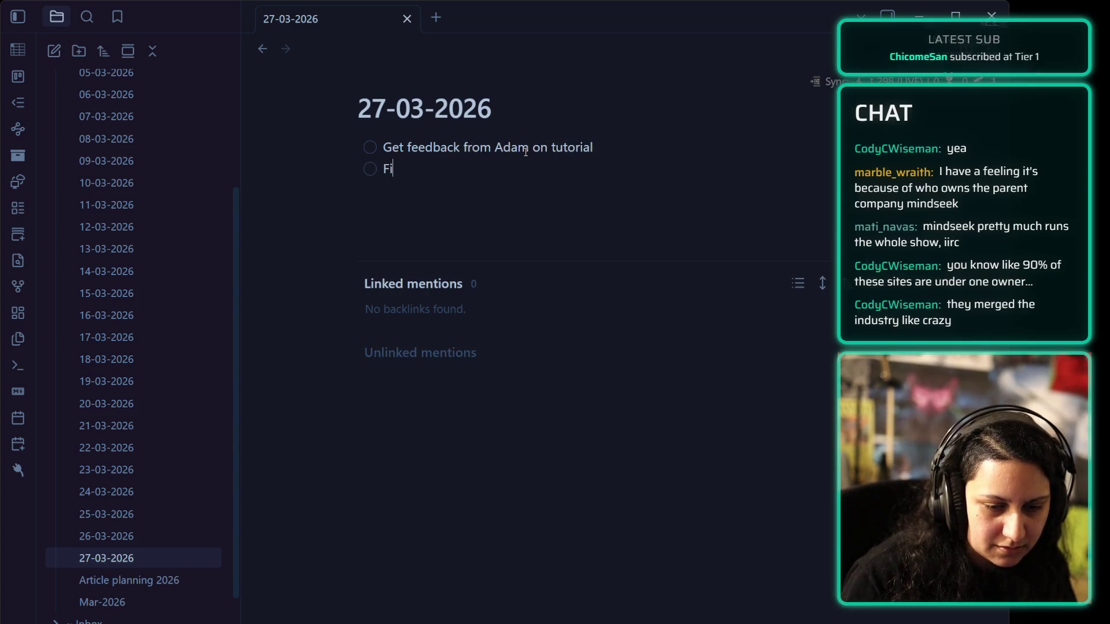
{"action": "key", "text": "BackSpace"}
{"action": "type", "text": "ish tutoria"}
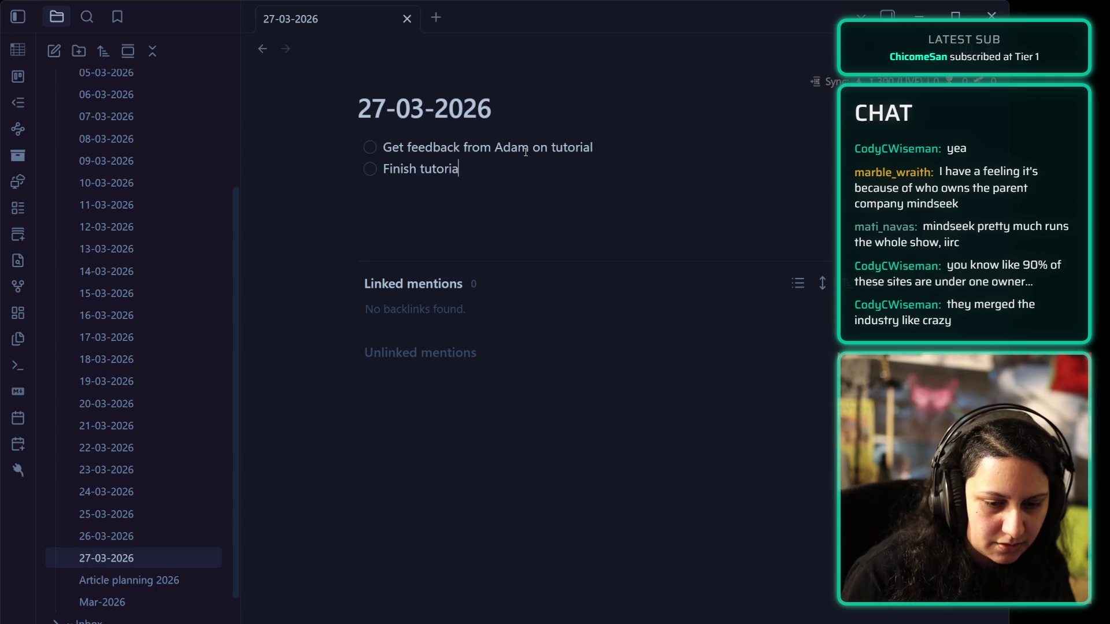
{"action": "type", "text": "l and submit "}
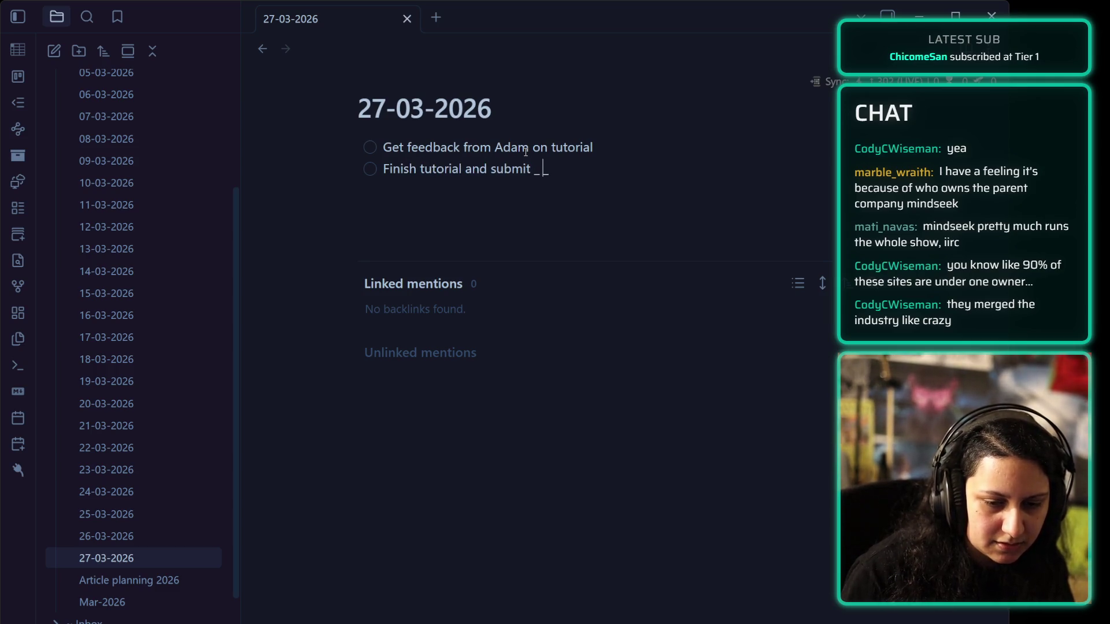
{"action": "type", "text": "+ 1 ref"}
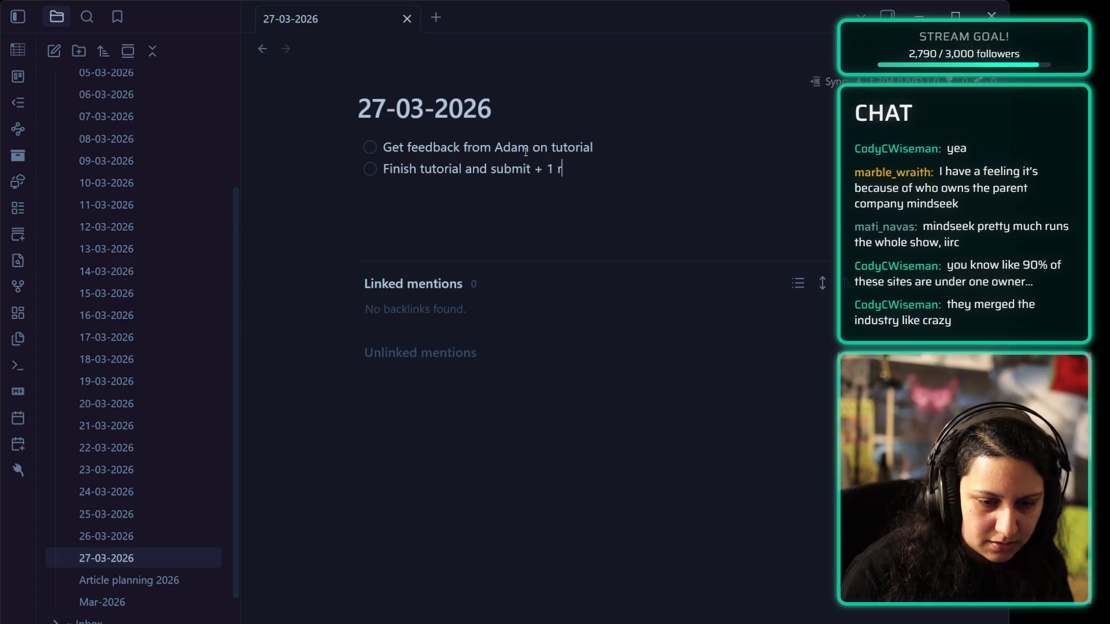
{"action": "key", "text": "Return"}
{"action": "type", "text": "Foll"}
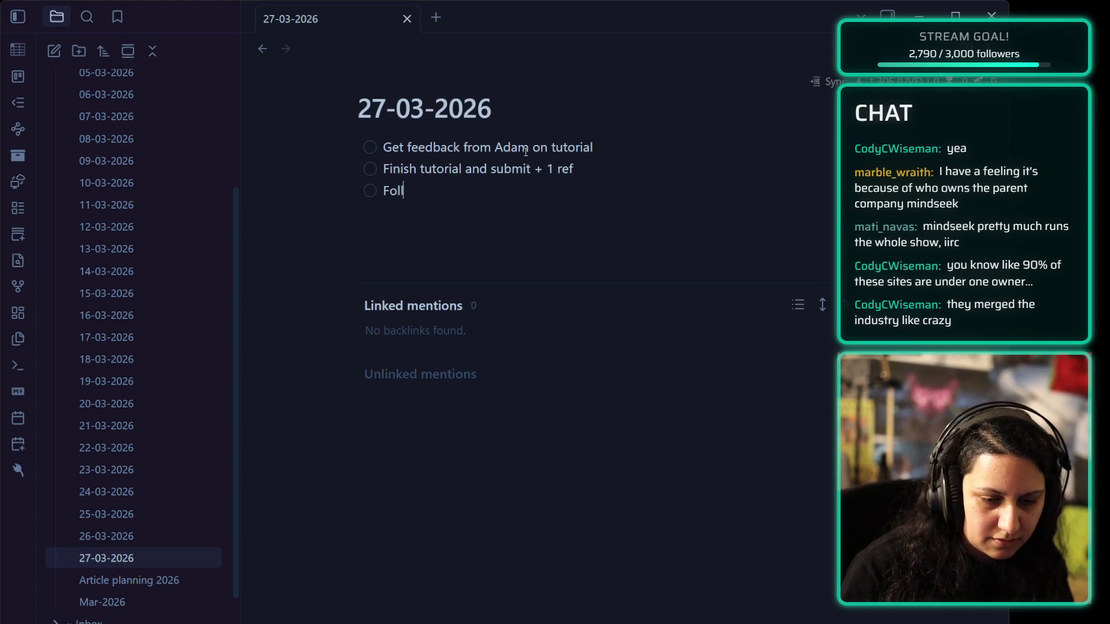
{"action": "type", "text": "ow up on other refs"}
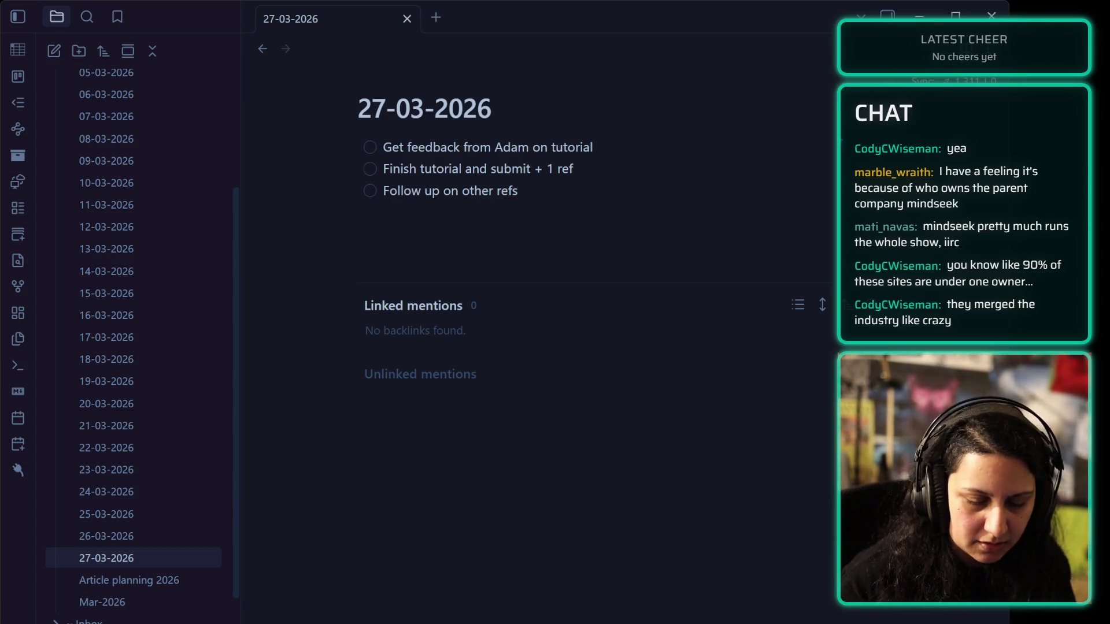
{"action": "key", "text": "Return"}
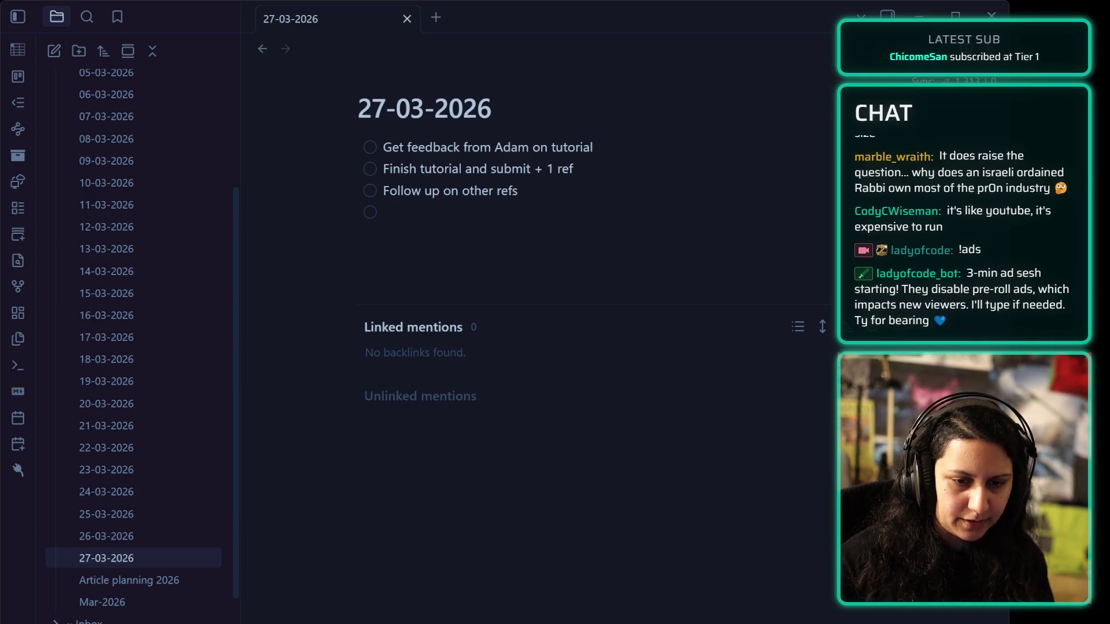
- Add '100D' and 'Double workout' tasks to the 27-03-2026 list
{"action": "type", "text": "100D"}
{"action": "key", "text": "Return"}
{"action": "type", "text": "Workout"}
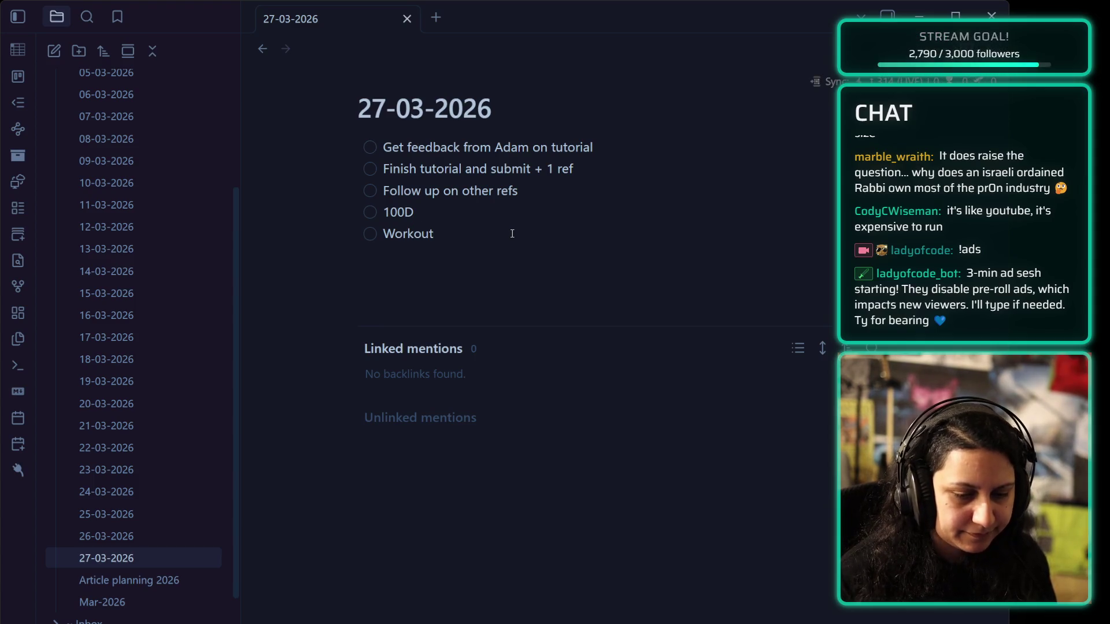
{"action": "key", "text": "Return"}
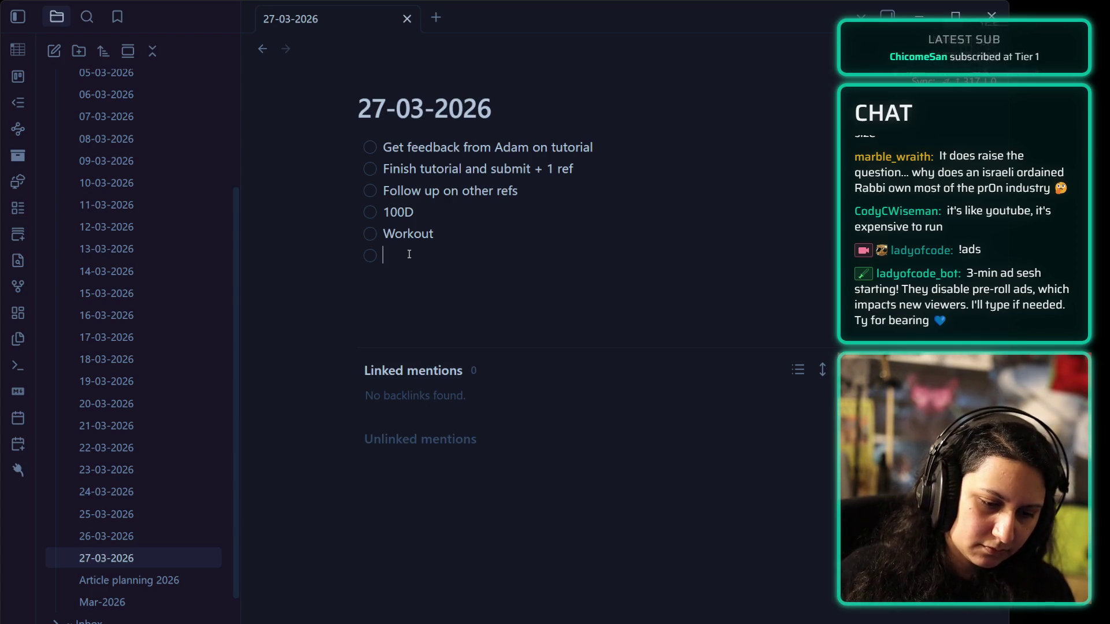
{"action": "left_click", "coordinate": [387, 238]}
{"action": "type", "text": "Double w"}
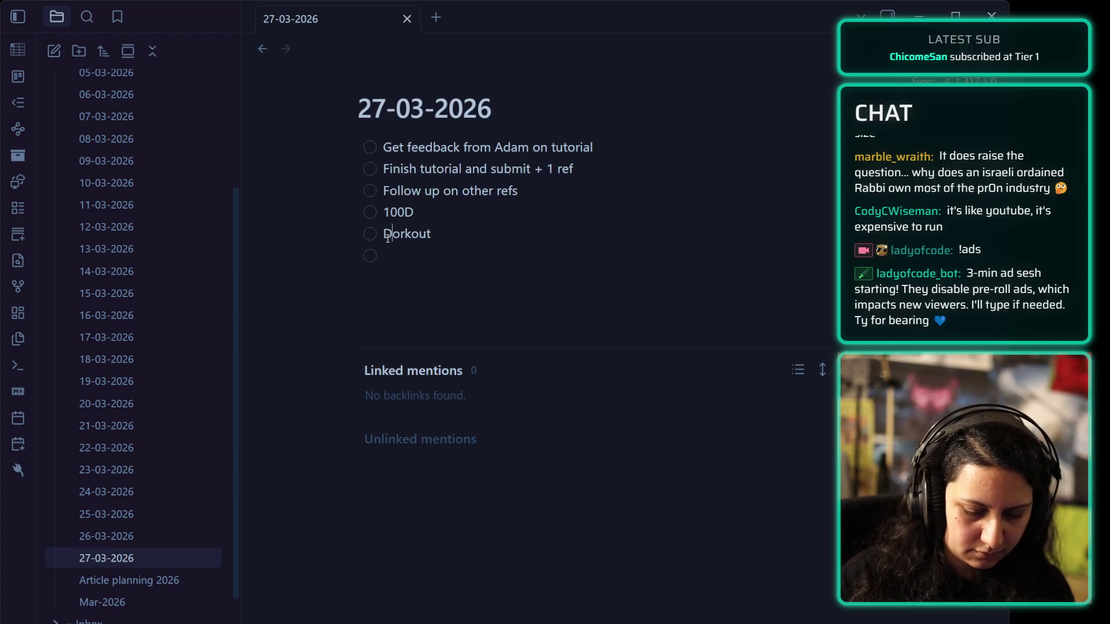
{"action": "left_click", "coordinate": [409, 259]}
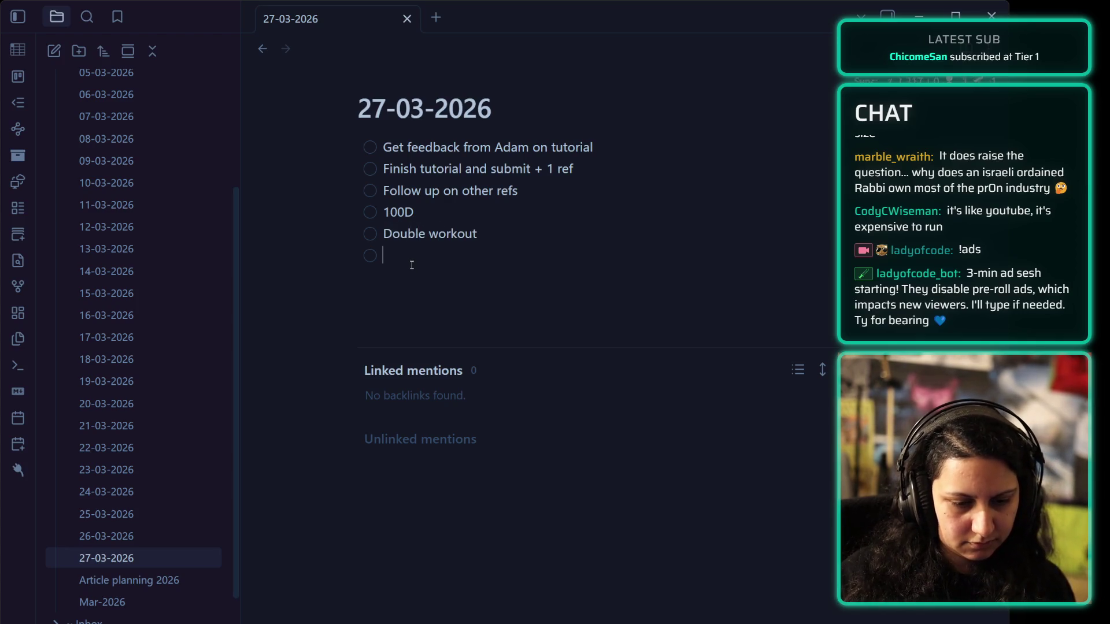
- Remove the empty trailing task line and begin a new 'Stream' task below Double workout
{"action": "left_click", "coordinate": [474, 192]}
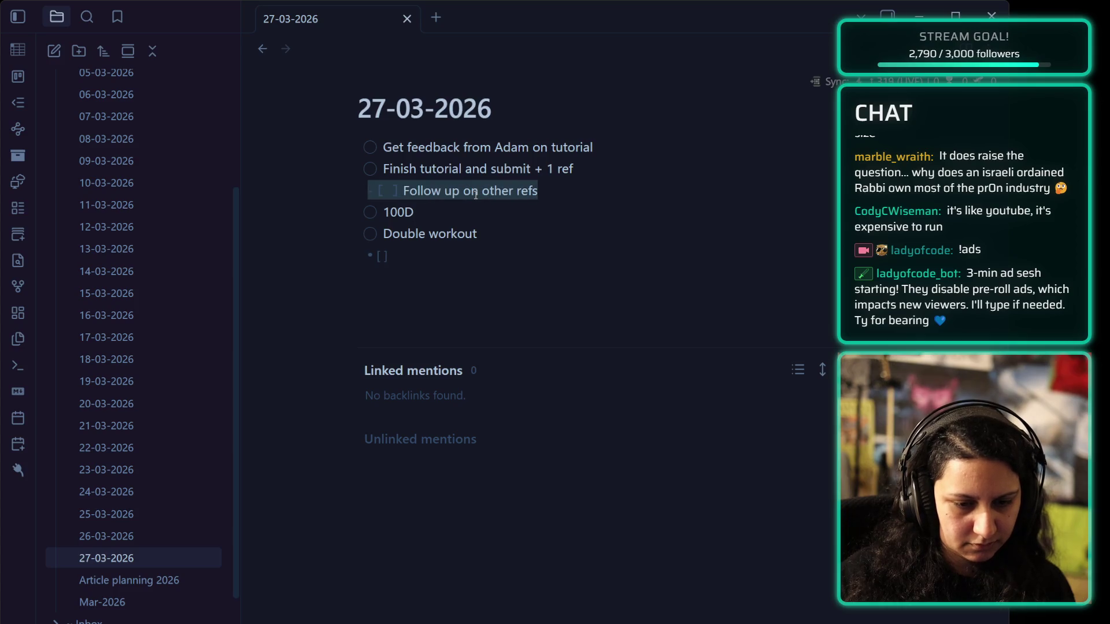
{"action": "double_click", "coordinate": [476, 195]}
{"action": "left_click", "coordinate": [476, 192]}
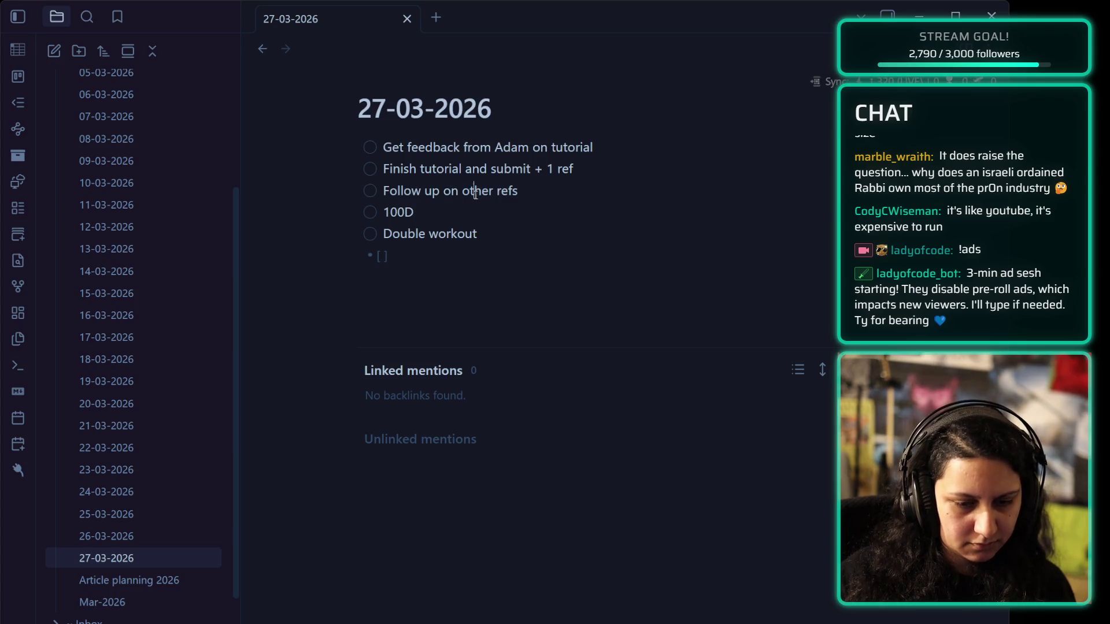
{"action": "key", "text": "BackSpace"}
{"action": "key", "text": "BackSpace"}
{"action": "key", "text": "Return"}
{"action": "type", "text": "Stream"}
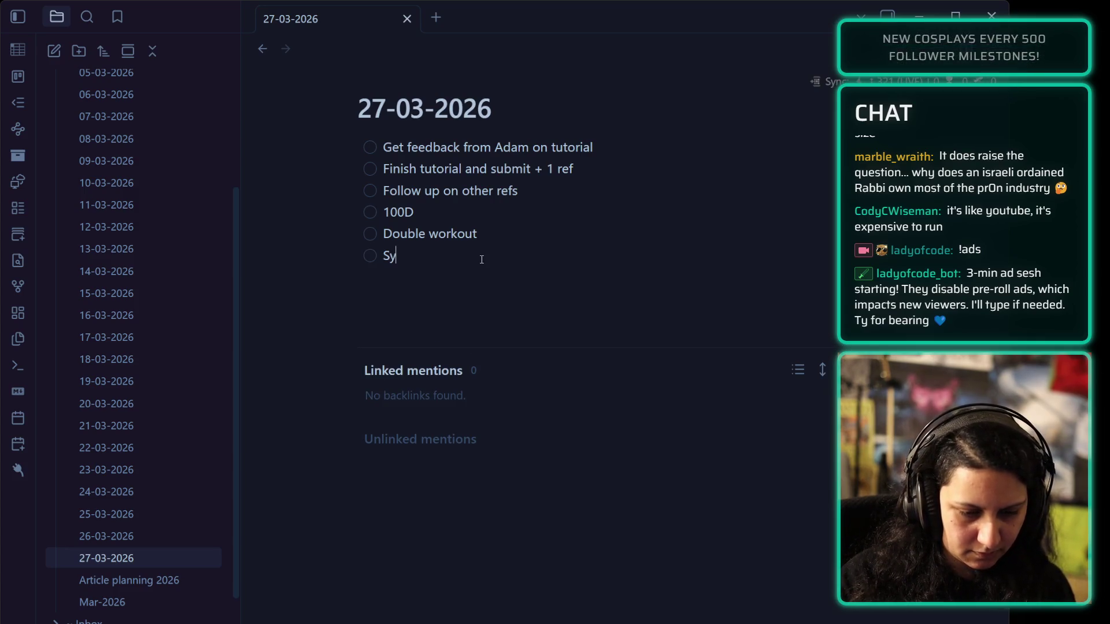